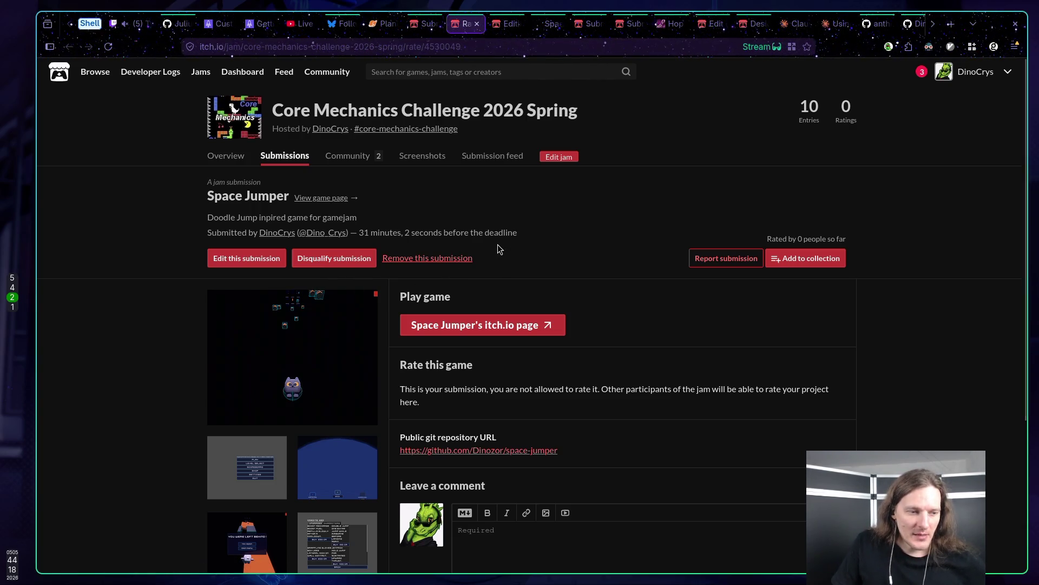
Scroll the submission page and highlight the note about seconds before the deadline.
{"action": "scroll", "coordinate": [498, 249], "scroll_direction": "down", "scroll_amount": 4}
{"action": "scroll", "coordinate": [650, 255], "scroll_direction": "up", "scroll_amount": 4}
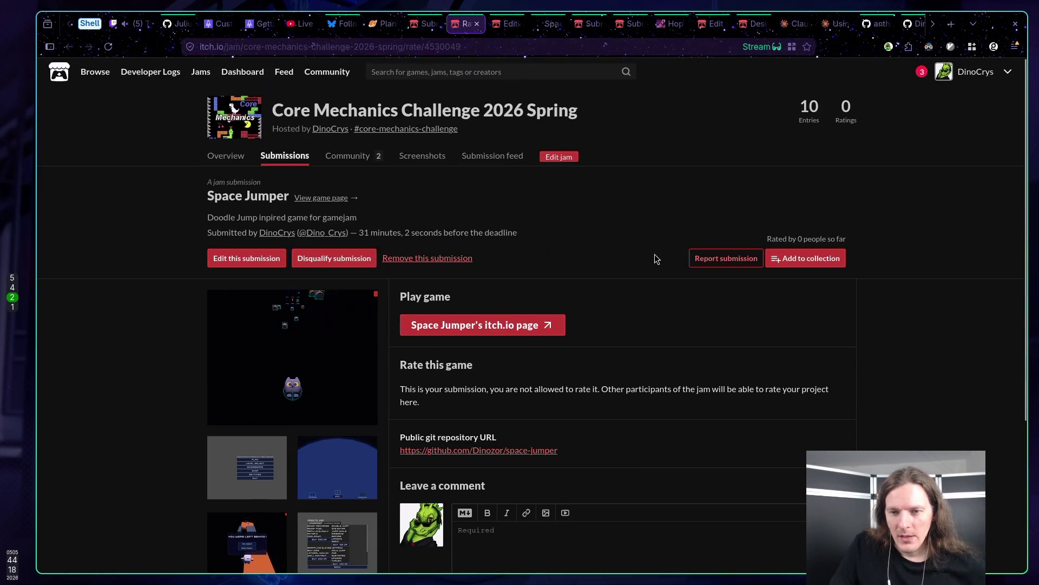
{"action": "left_click_drag", "start_coordinate": [442, 232], "coordinate": [413, 231]}
{"action": "left_click", "coordinate": [512, 233]}
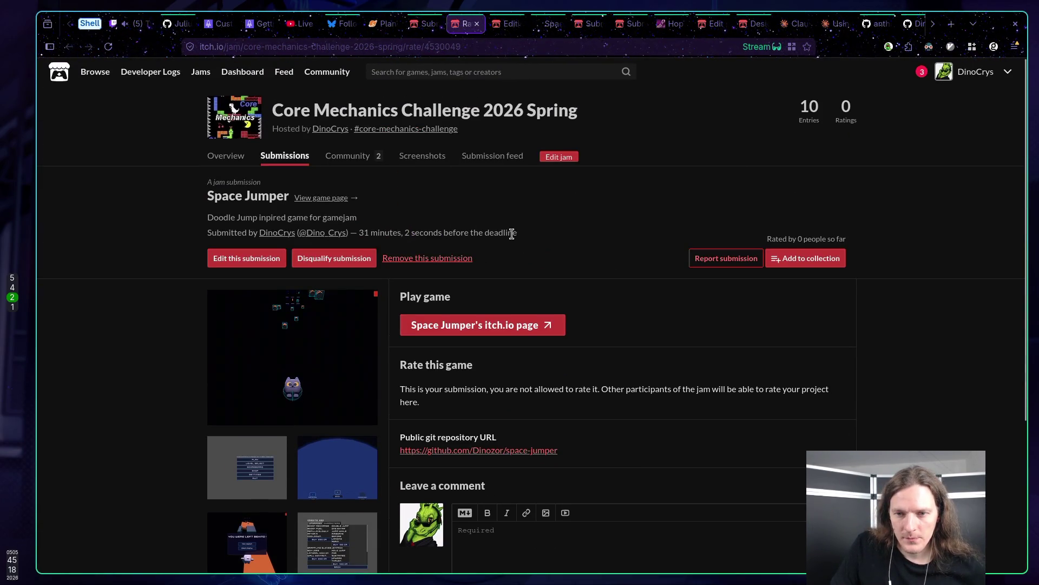
Bring up the jam's Overview page with the Doodle Jump theme, scrolling through its rules.
{"action": "left_click", "coordinate": [220, 161]}
{"action": "scroll", "coordinate": [214, 173], "scroll_direction": "down", "scroll_amount": 10}
{"action": "scroll", "coordinate": [214, 174], "scroll_direction": "up", "scroll_amount": 10}
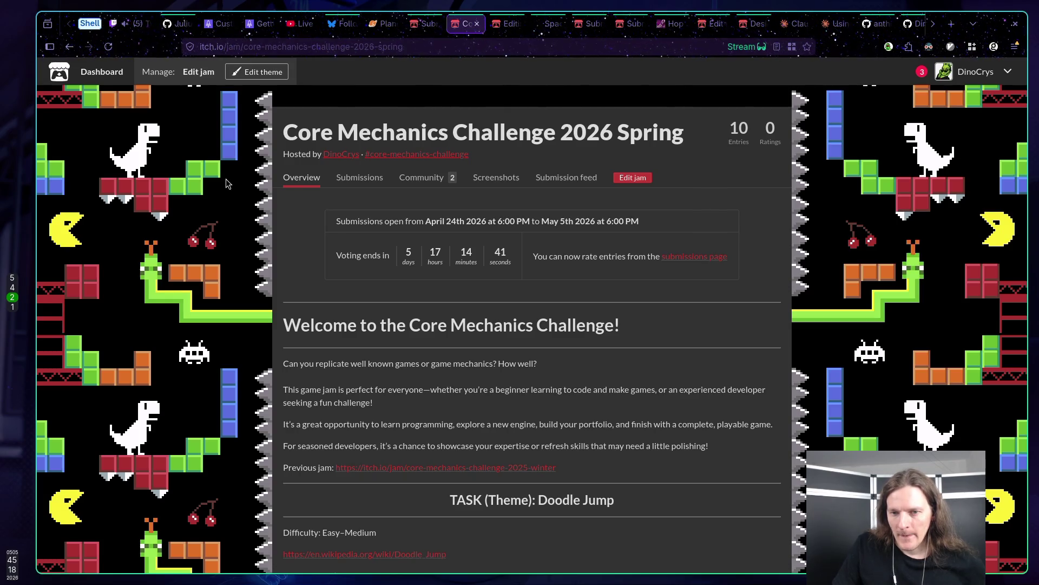
Pick Kamil's Climb from the submissions list, scroll its rate page, then go to its game page.
{"action": "left_click", "coordinate": [356, 184]}
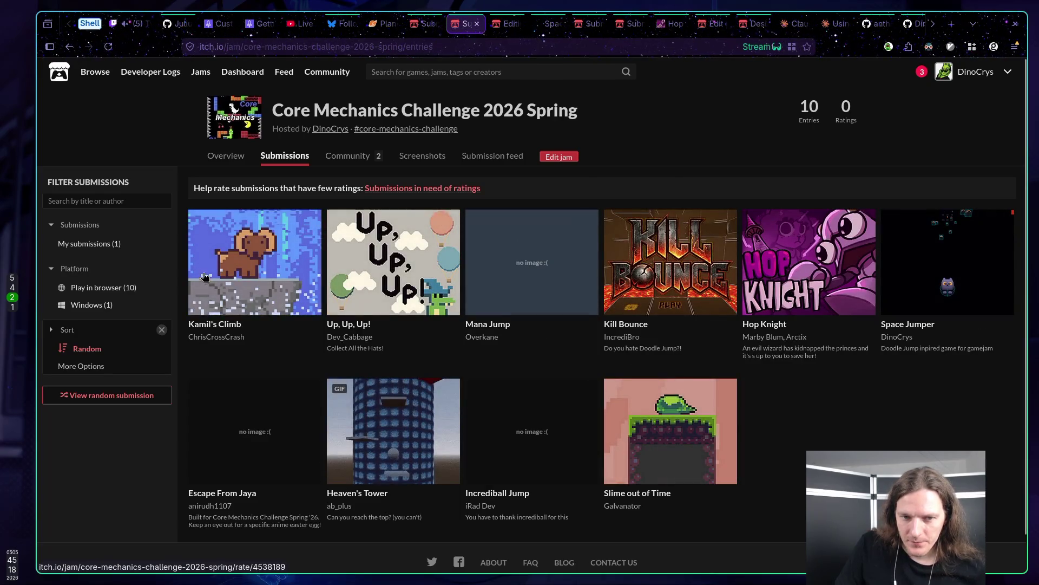
{"action": "left_click", "coordinate": [260, 271]}
{"action": "scroll", "coordinate": [558, 341], "scroll_direction": "down", "scroll_amount": 4}
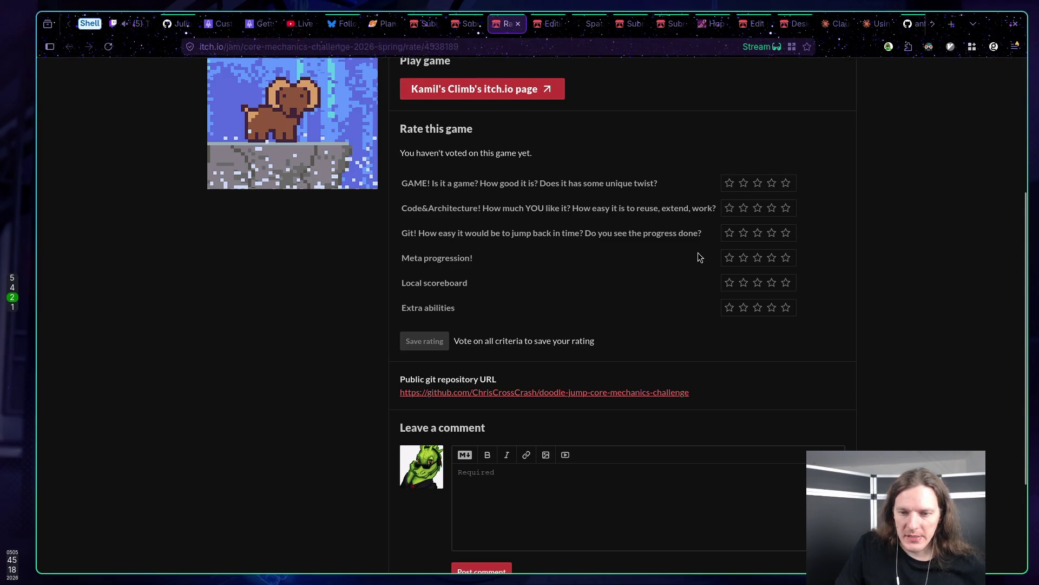
{"action": "scroll", "coordinate": [876, 291], "scroll_direction": "down", "scroll_amount": 3}
{"action": "scroll", "coordinate": [874, 286], "scroll_direction": "up", "scroll_amount": 7}
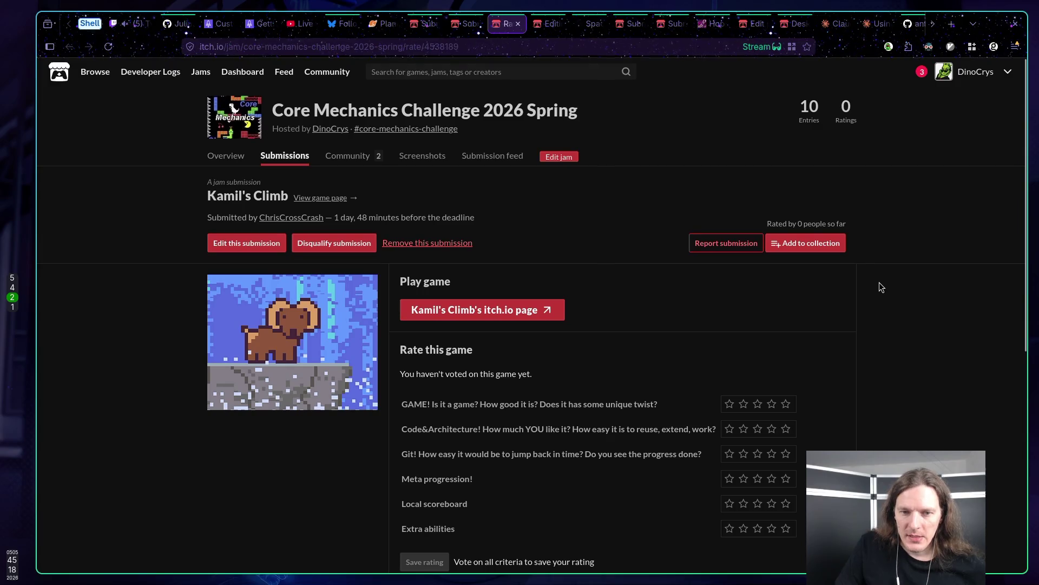
{"action": "scroll", "coordinate": [879, 281], "scroll_direction": "down", "scroll_amount": 1}
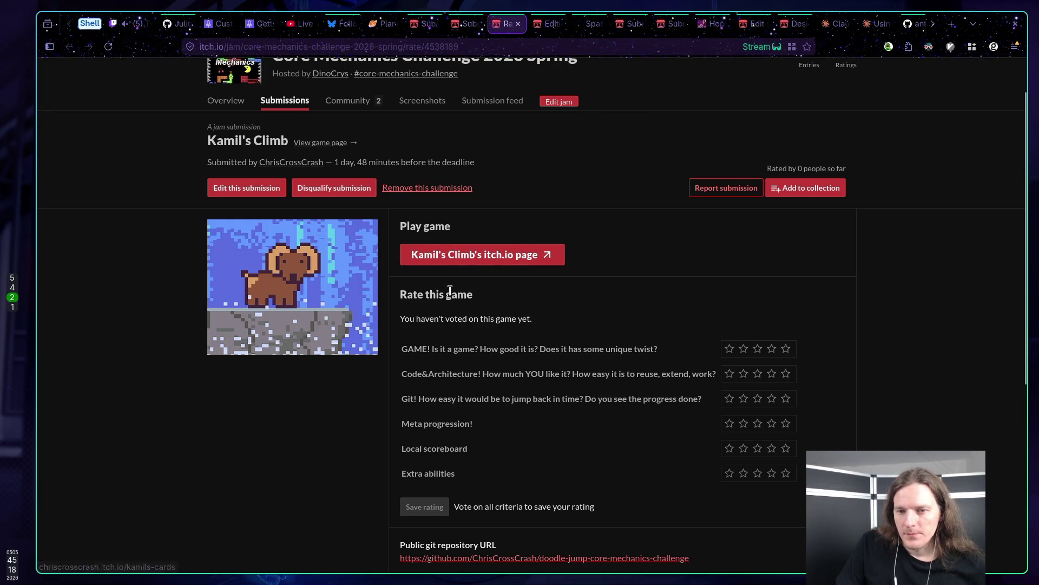
{"action": "left_click", "coordinate": [472, 256]}
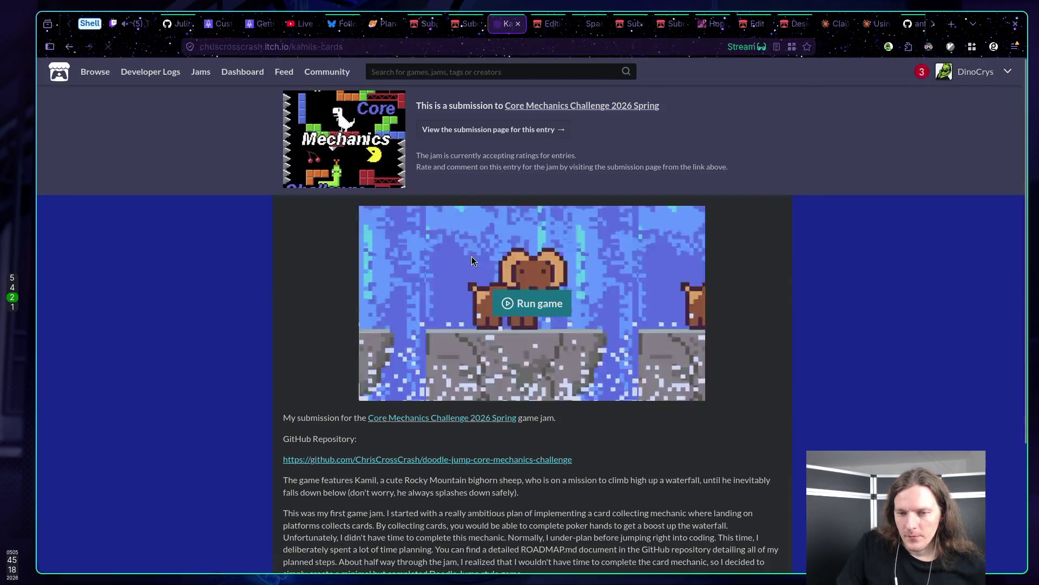
Read down Kamil's Climb's jam description, briefly highlighting part of the text.
{"action": "scroll", "coordinate": [594, 350], "scroll_direction": "down", "scroll_amount": 3}
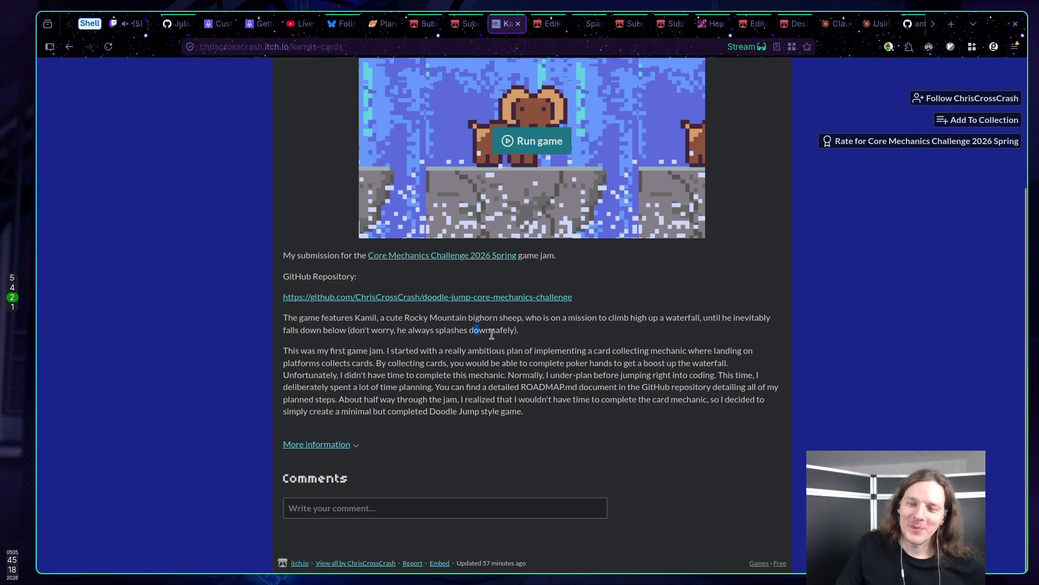
{"action": "left_click_drag", "start_coordinate": [500, 326], "coordinate": [347, 321]}
{"action": "left_click", "coordinate": [377, 339]}
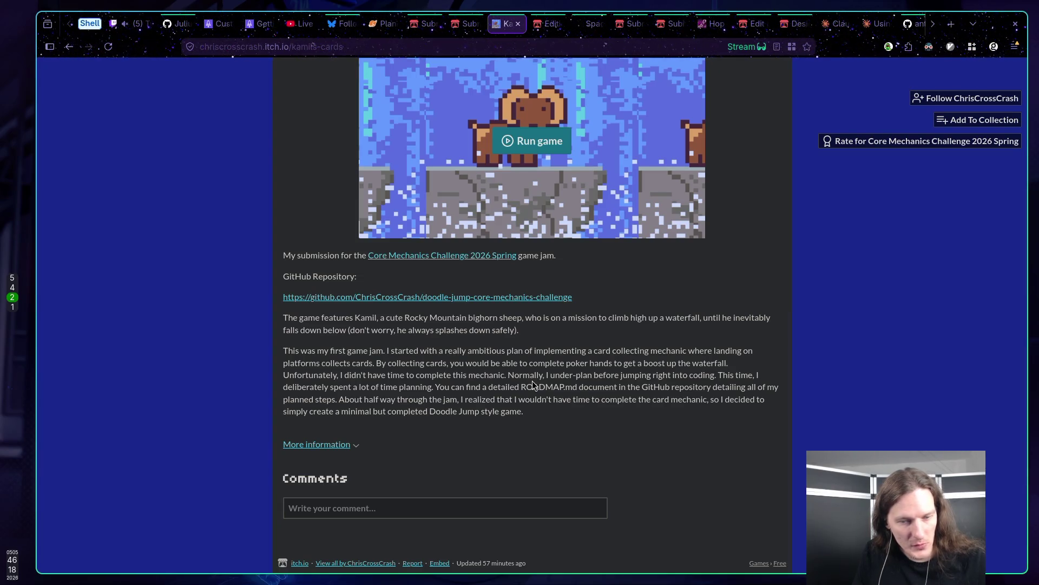
{"action": "scroll", "coordinate": [531, 381], "scroll_direction": "up", "scroll_amount": 3}
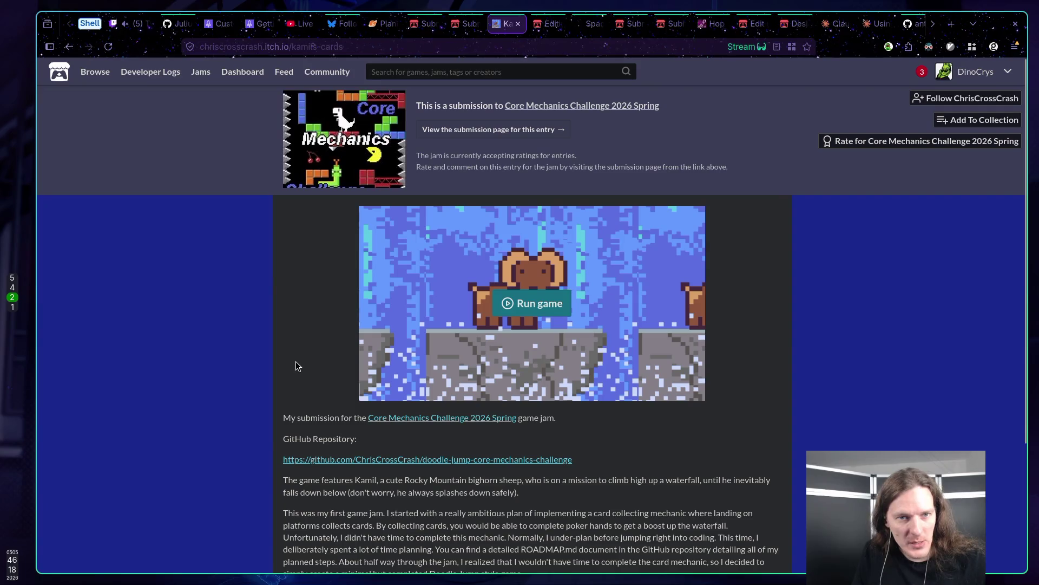
{"action": "scroll", "coordinate": [303, 348], "scroll_direction": "down", "scroll_amount": 3}
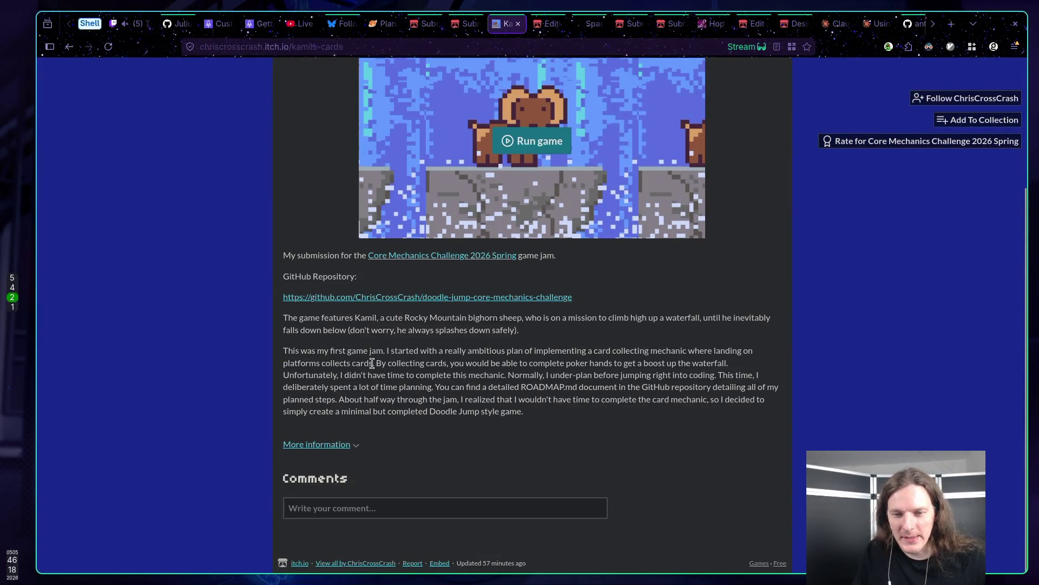
{"action": "scroll", "coordinate": [326, 345], "scroll_direction": "up", "scroll_amount": 3}
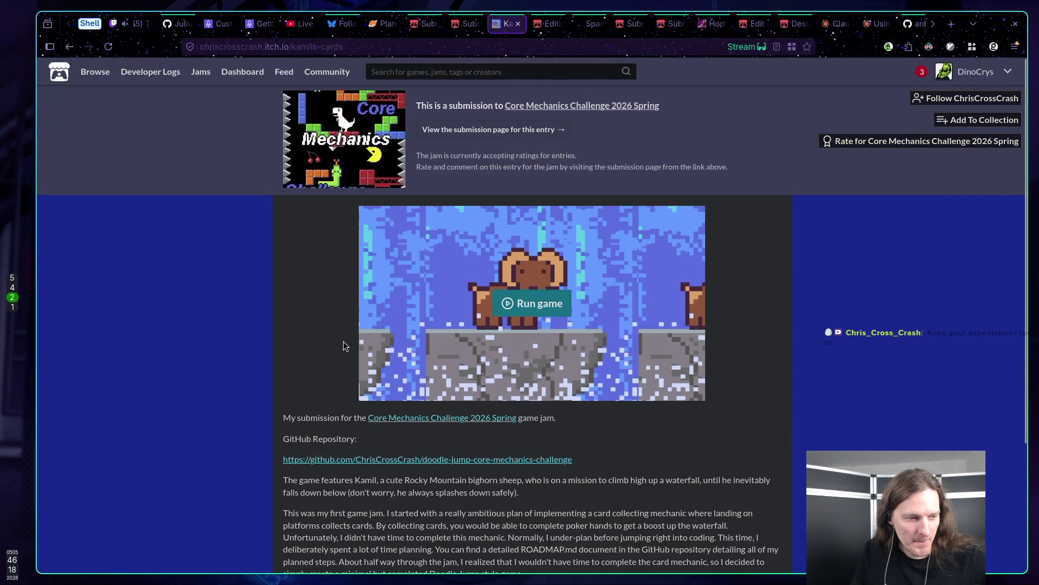
{"action": "scroll", "coordinate": [345, 345], "scroll_direction": "down", "scroll_amount": 3}
{"action": "scroll", "coordinate": [366, 346], "scroll_direction": "up", "scroll_amount": 3}
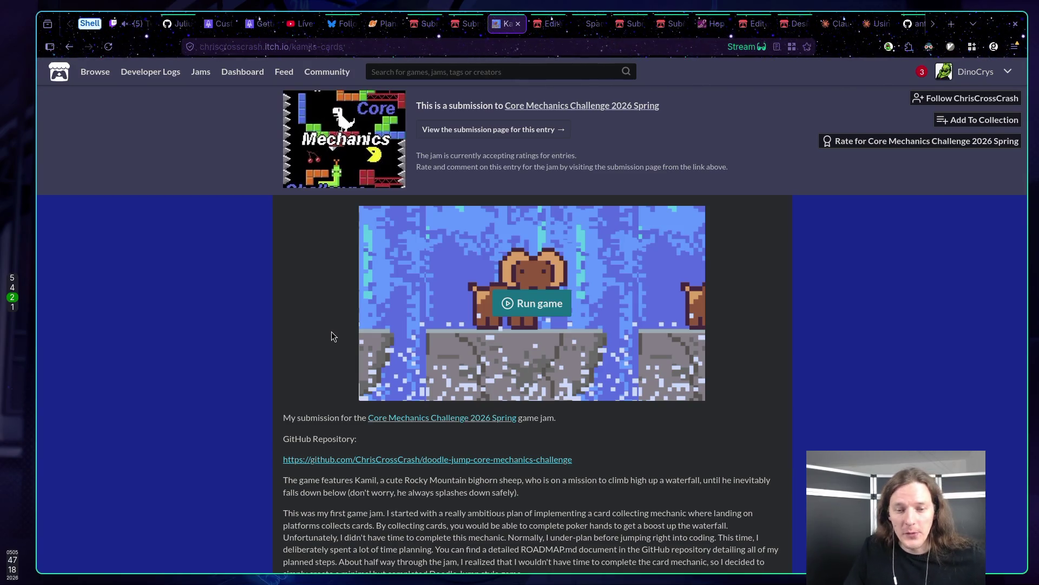
{"action": "scroll", "coordinate": [331, 332], "scroll_direction": "down", "scroll_amount": 3}
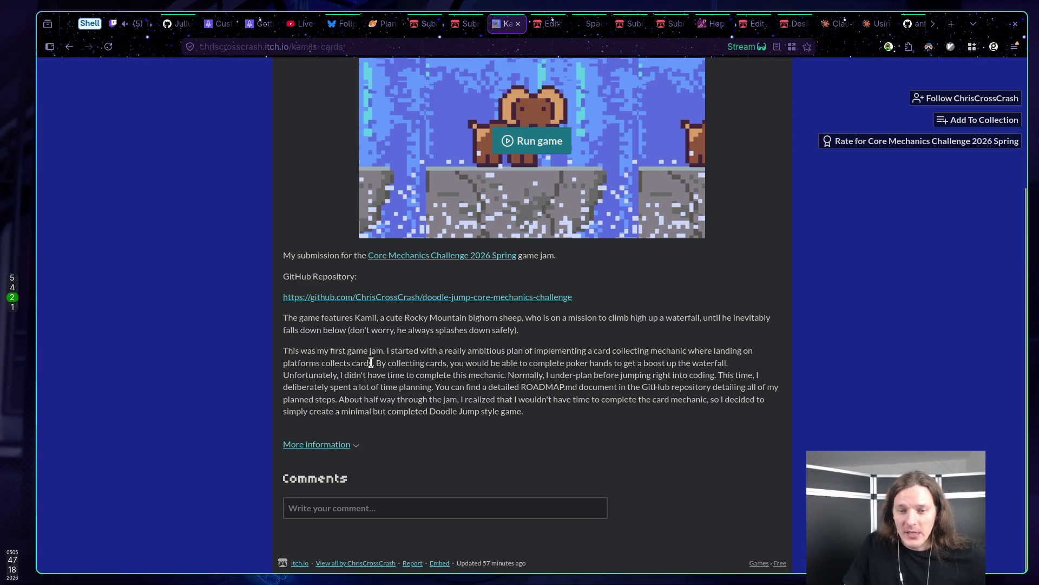
{"action": "scroll", "coordinate": [371, 362], "scroll_direction": "up", "scroll_amount": 3}
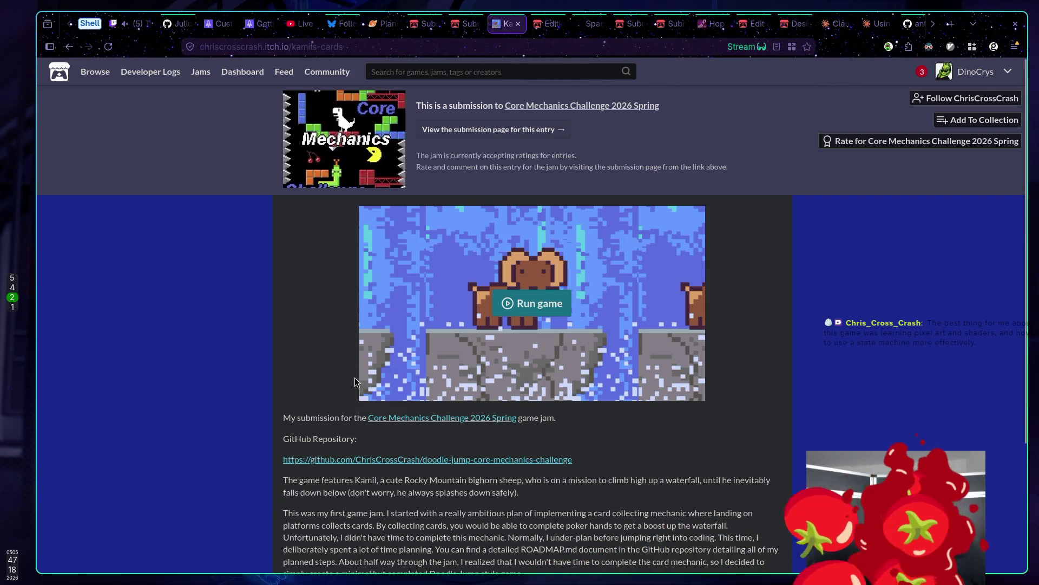
{"action": "left_click", "coordinate": [528, 298]}
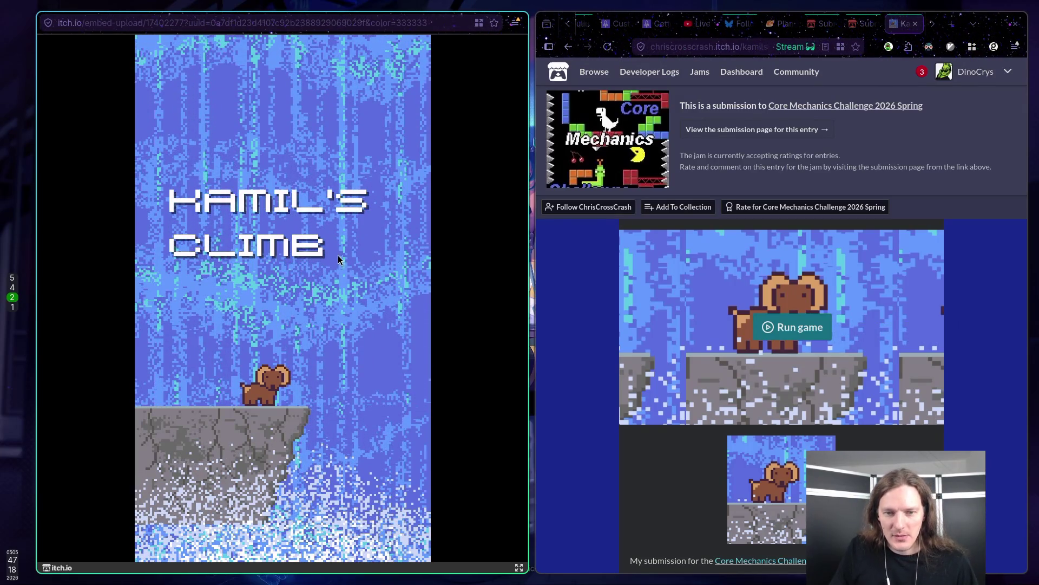
Play a Kamil's Climb run to Game Over, then start a new game from the title screen.
{"action": "left_click", "coordinate": [376, 283]}
{"action": "left_click", "coordinate": [375, 283]}
{"action": "left_click", "coordinate": [375, 283]}
{"action": "left_click", "coordinate": [376, 283]}
{"action": "left_click", "coordinate": [376, 283]}
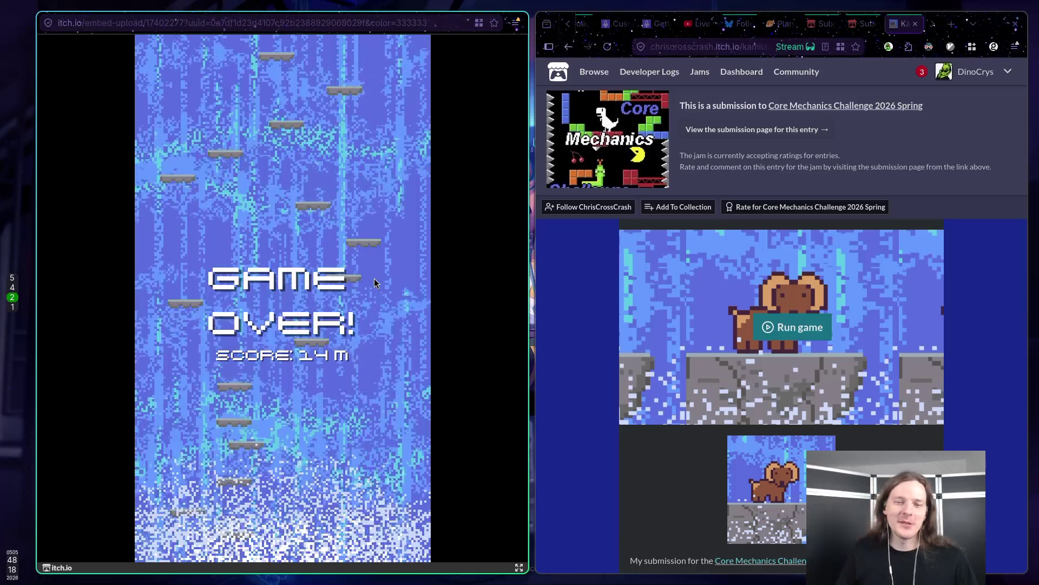
{"action": "left_click", "coordinate": [376, 283]}
{"action": "left_click", "coordinate": [335, 293]}
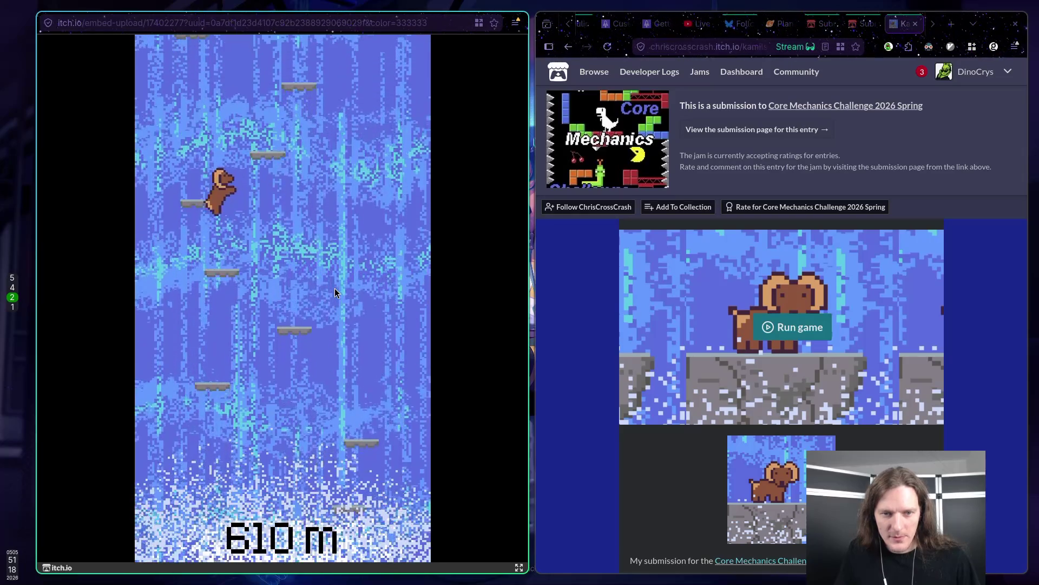
Steer the sheep left and right between waterfall platforms with the arrow keys until it falls.
{"action": "key", "text": "Right"}
{"action": "key", "text": "Left"}
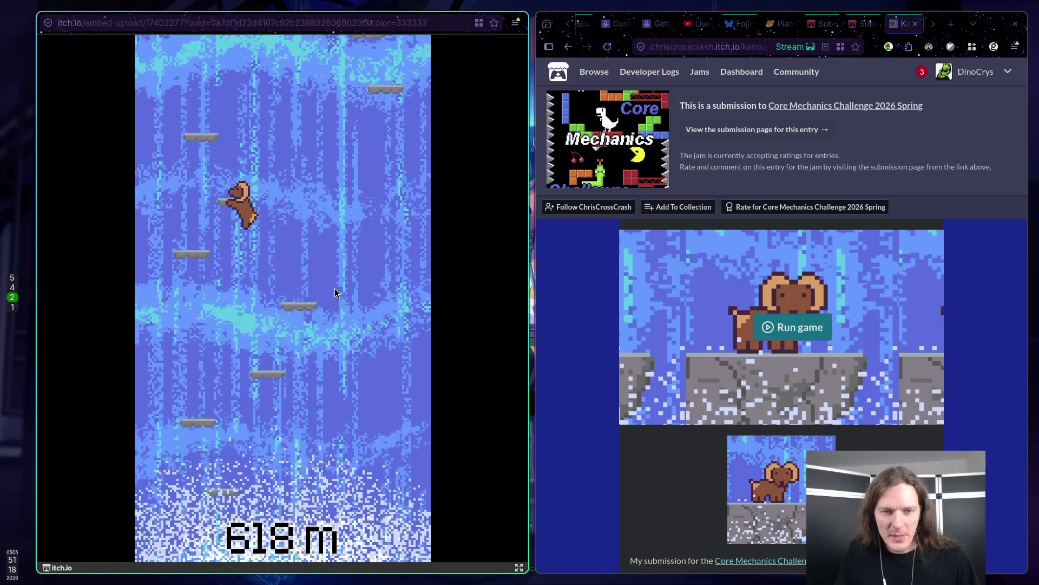
{"action": "key", "text": "Right"}
{"action": "key", "text": "Left"}
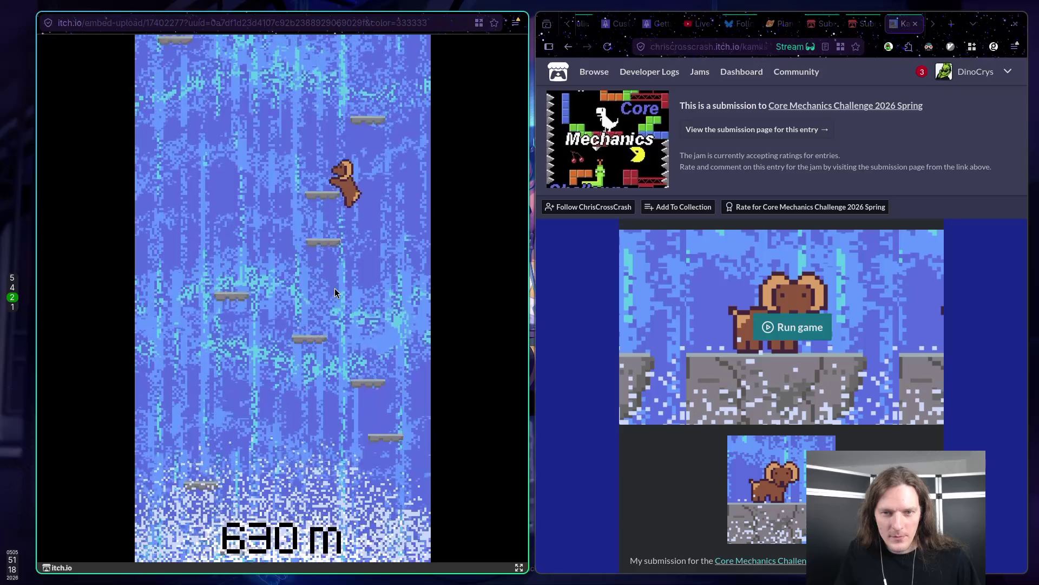
{"action": "key", "text": "Right"}
{"action": "key", "text": "Right"}
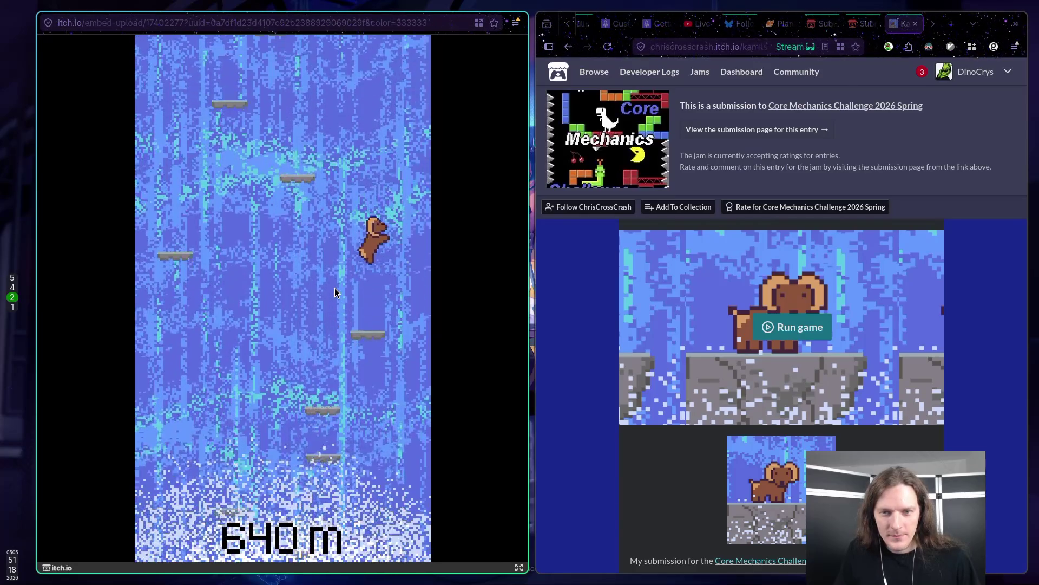
{"action": "key", "text": "Left"}
{"action": "key", "text": "Right"}
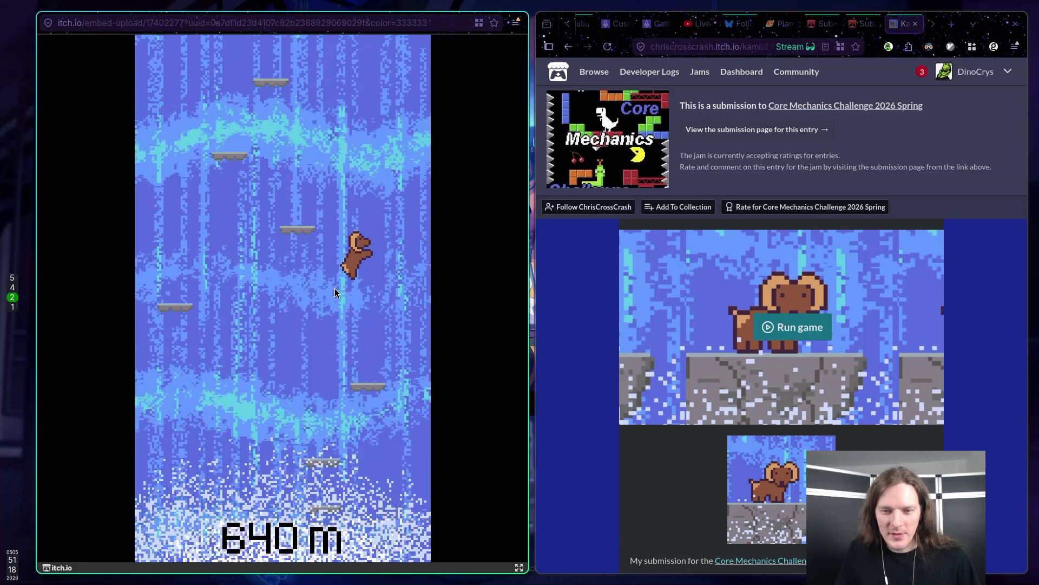
{"action": "key", "text": "Right"}
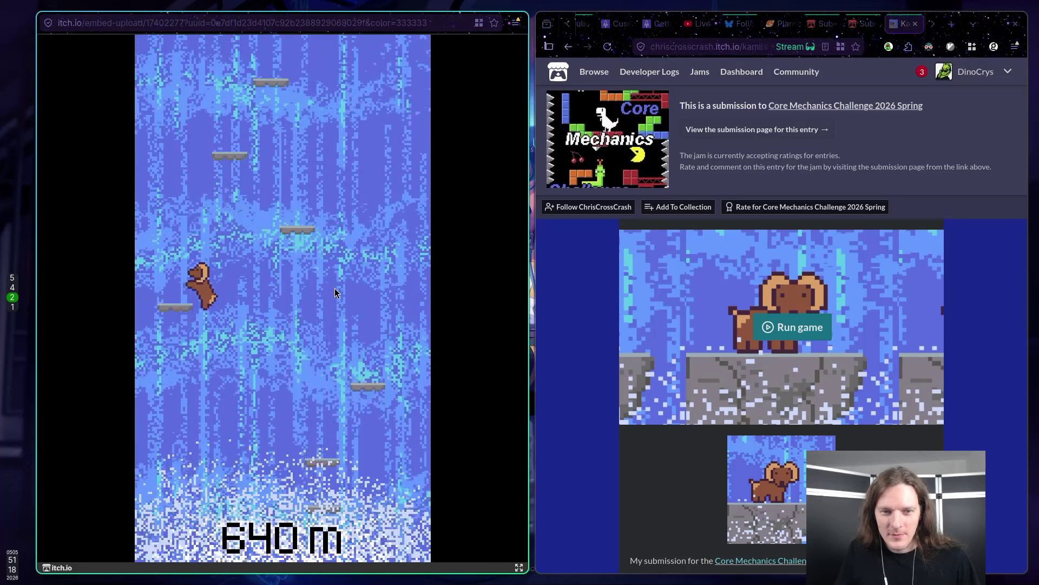
{"action": "key", "text": "Right"}
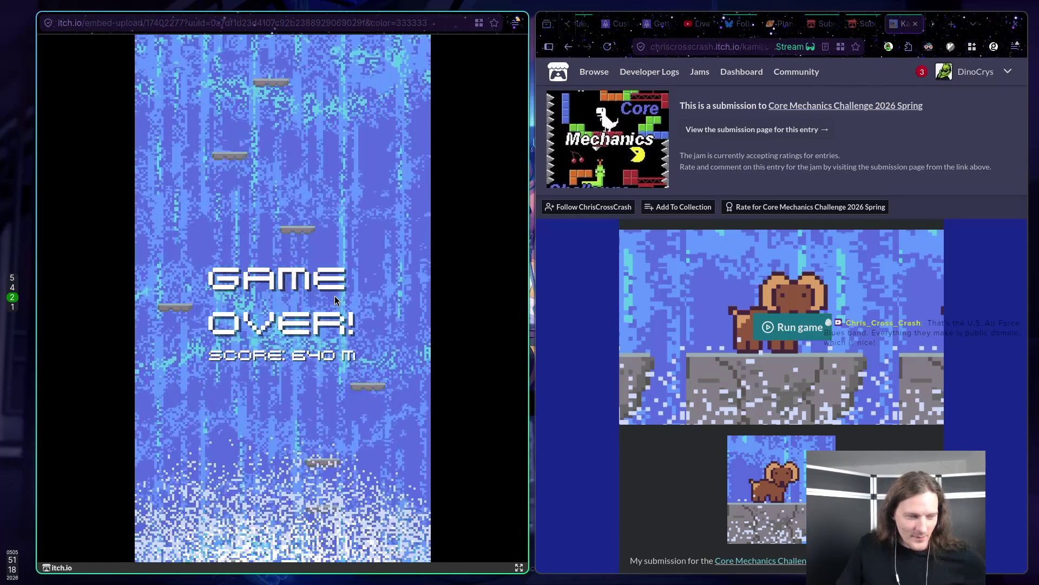
Close the Kamil's Climb game window and follow the entry's GitHub repository link.
{"action": "left_click", "coordinate": [367, 307]}
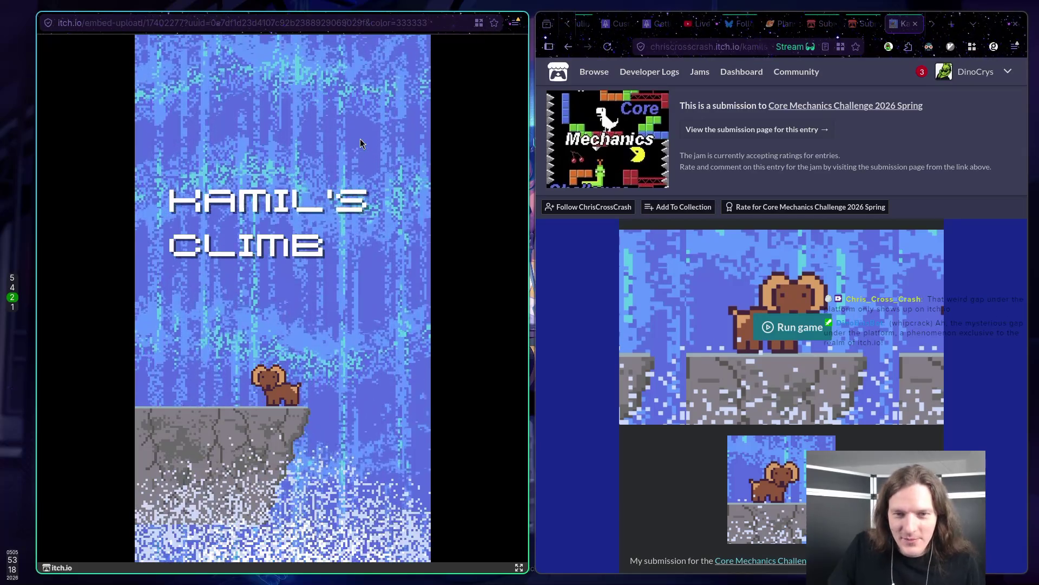
{"action": "left_click", "coordinate": [360, 140]}
{"action": "key", "text": "ctrl+w"}
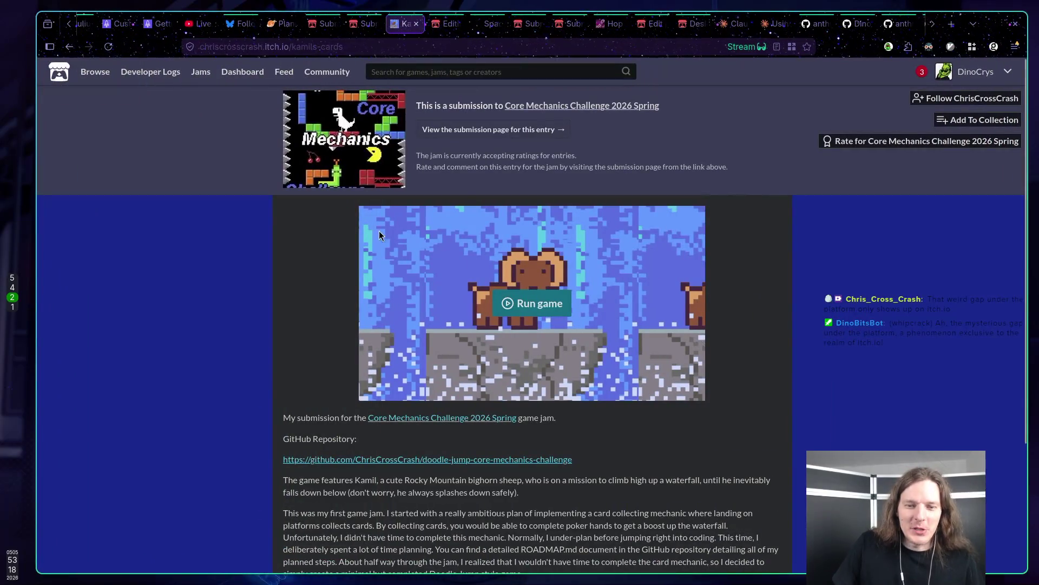
{"action": "scroll", "coordinate": [304, 421], "scroll_direction": "down", "scroll_amount": 3}
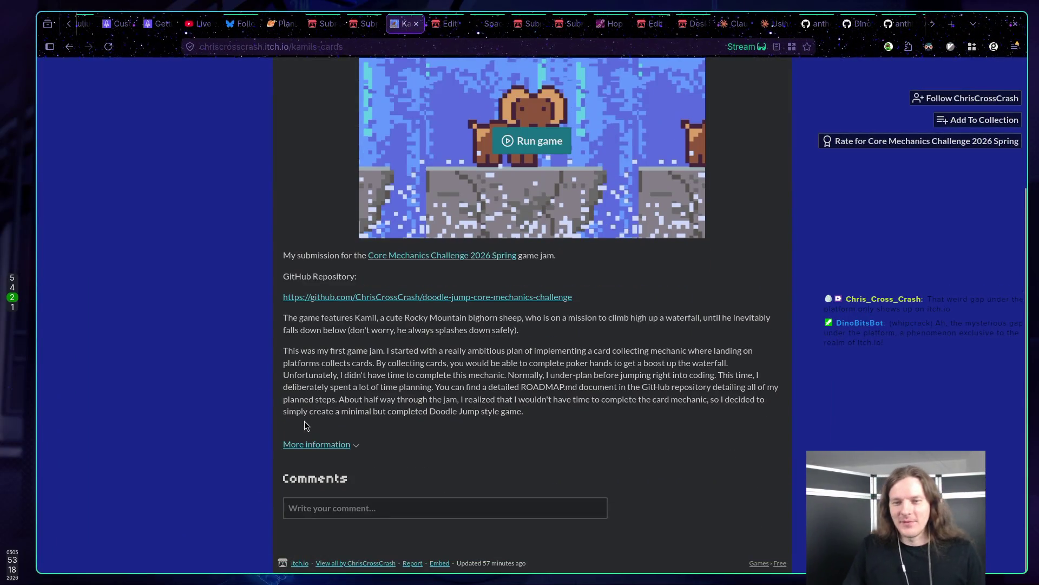
{"action": "left_click", "coordinate": [352, 299]}
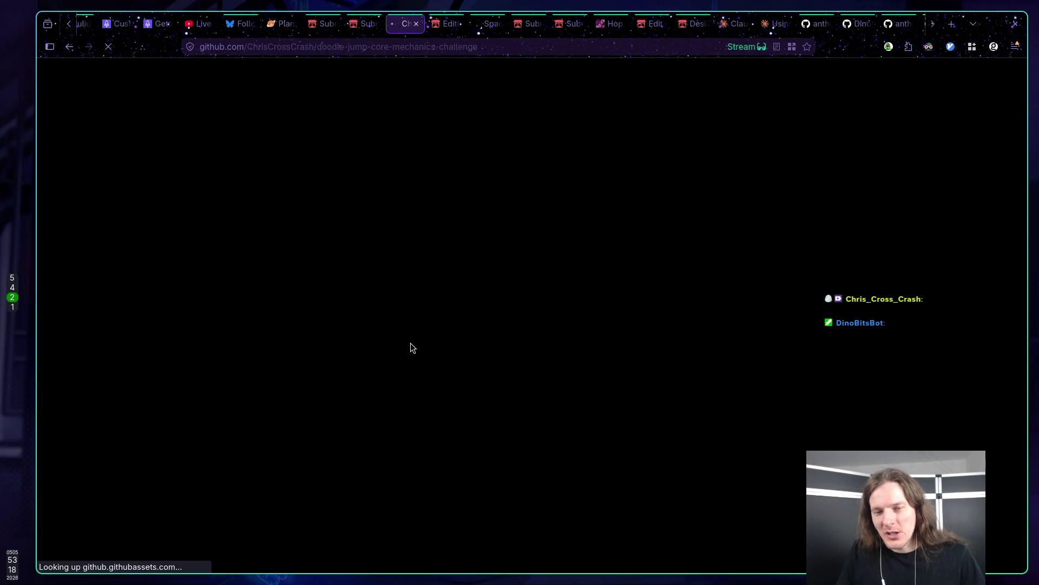
{"action": "scroll", "coordinate": [347, 341], "scroll_direction": "down", "scroll_amount": 8}
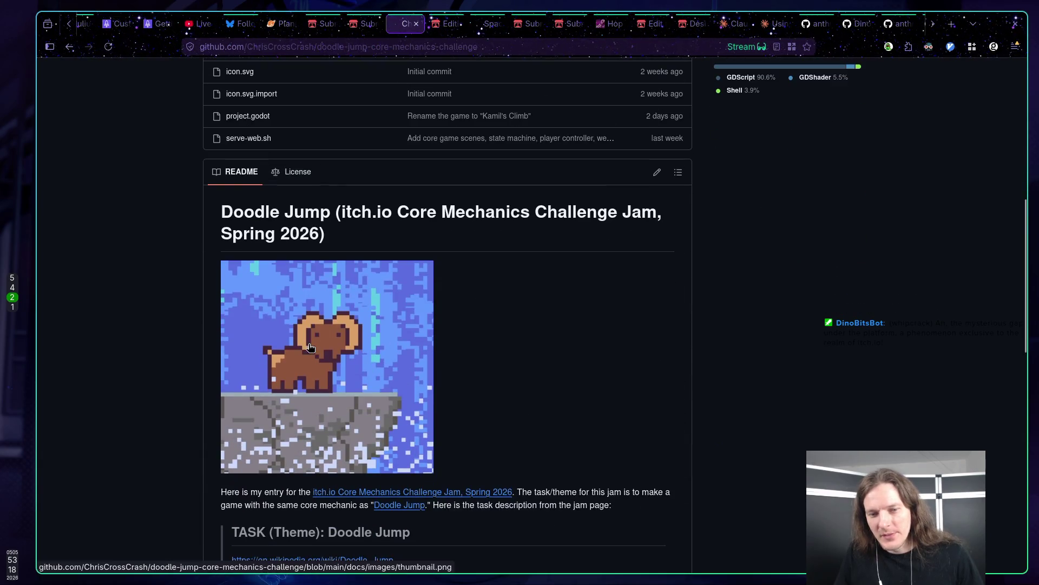
{"action": "scroll", "coordinate": [603, 376], "scroll_direction": "down", "scroll_amount": 6}
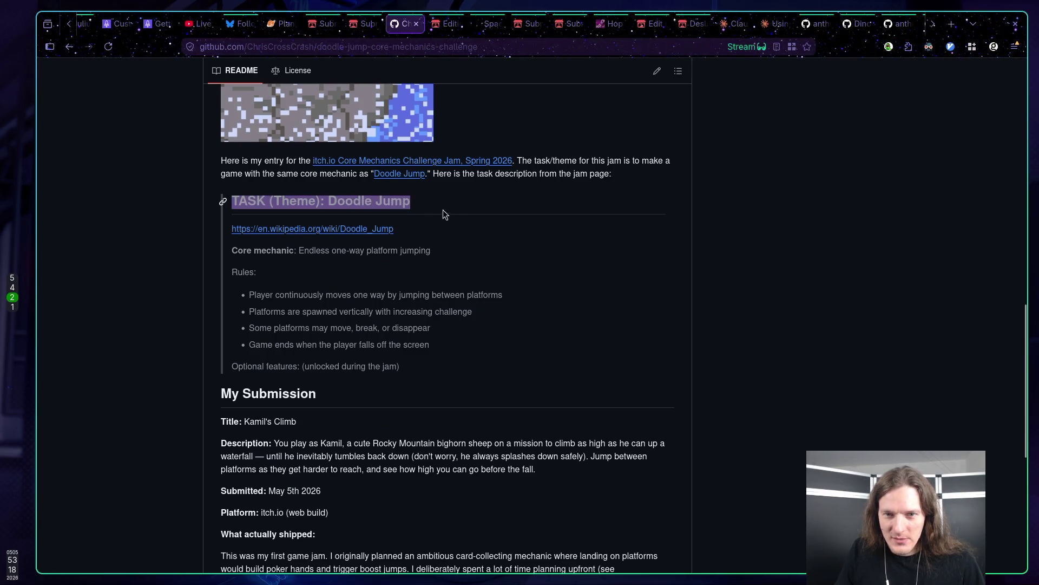
{"action": "scroll", "coordinate": [569, 253], "scroll_direction": "down", "scroll_amount": 3}
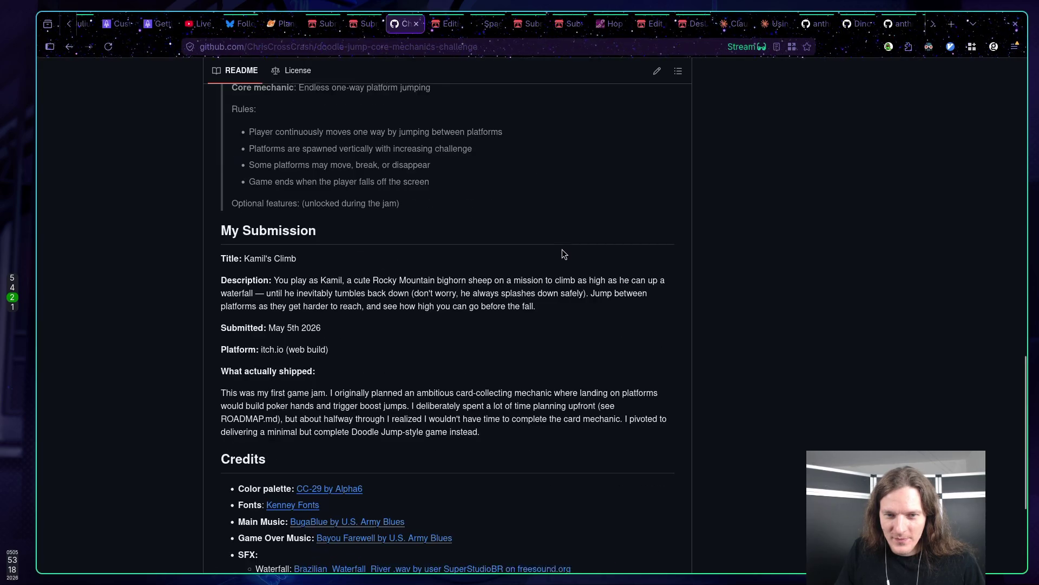
{"action": "scroll", "coordinate": [489, 205], "scroll_direction": "down", "scroll_amount": 4}
{"action": "scroll", "coordinate": [486, 203], "scroll_direction": "up", "scroll_amount": 20}
{"action": "scroll", "coordinate": [484, 207], "scroll_direction": "down", "scroll_amount": 7}
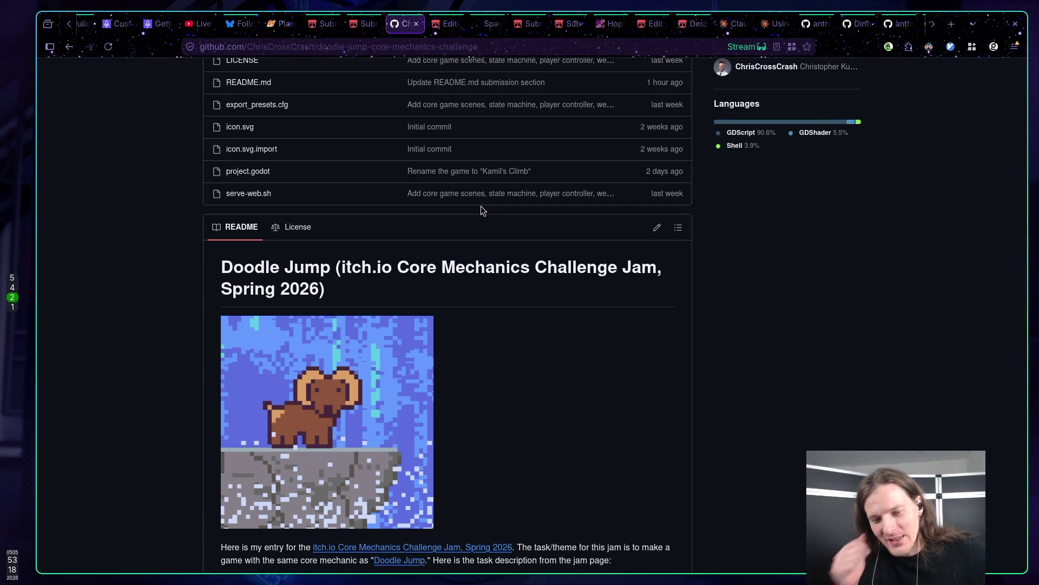
{"action": "scroll", "coordinate": [525, 259], "scroll_direction": "up", "scroll_amount": 1}
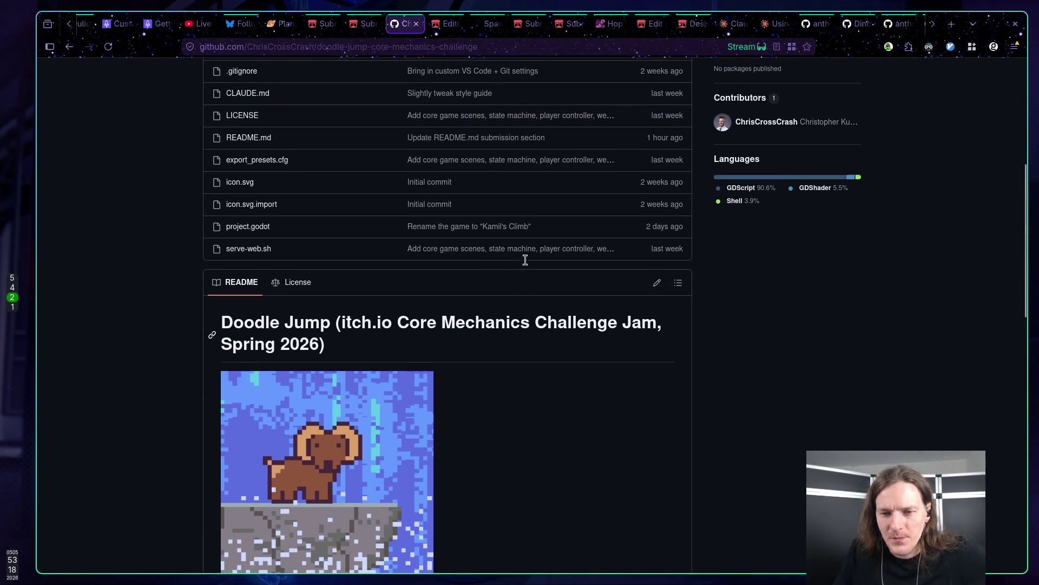
{"action": "scroll", "coordinate": [522, 263], "scroll_direction": "up", "scroll_amount": 1}
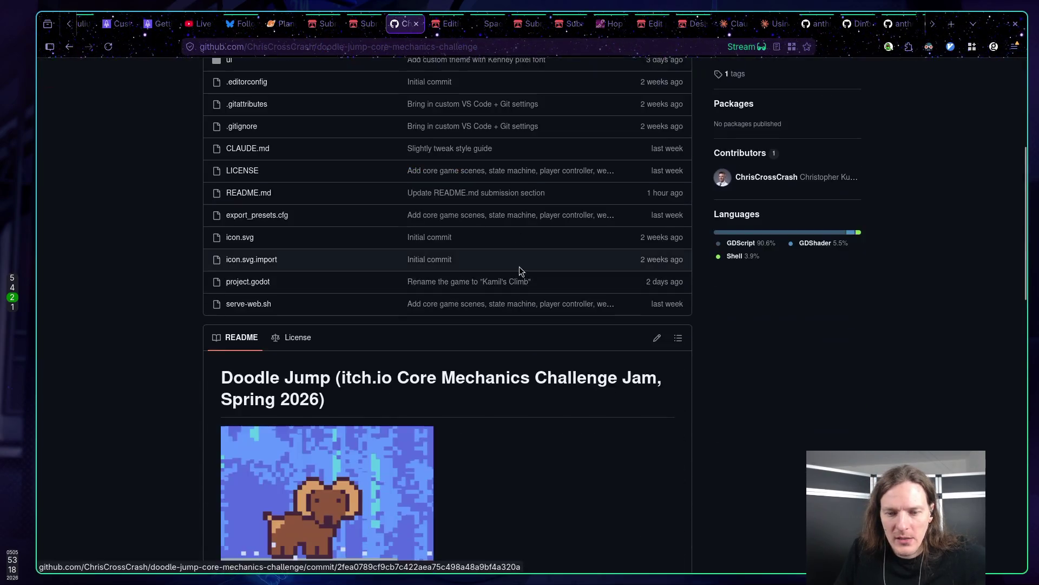
{"action": "scroll", "coordinate": [518, 265], "scroll_direction": "down", "scroll_amount": 12}
{"action": "scroll", "coordinate": [519, 264], "scroll_direction": "up", "scroll_amount": 4}
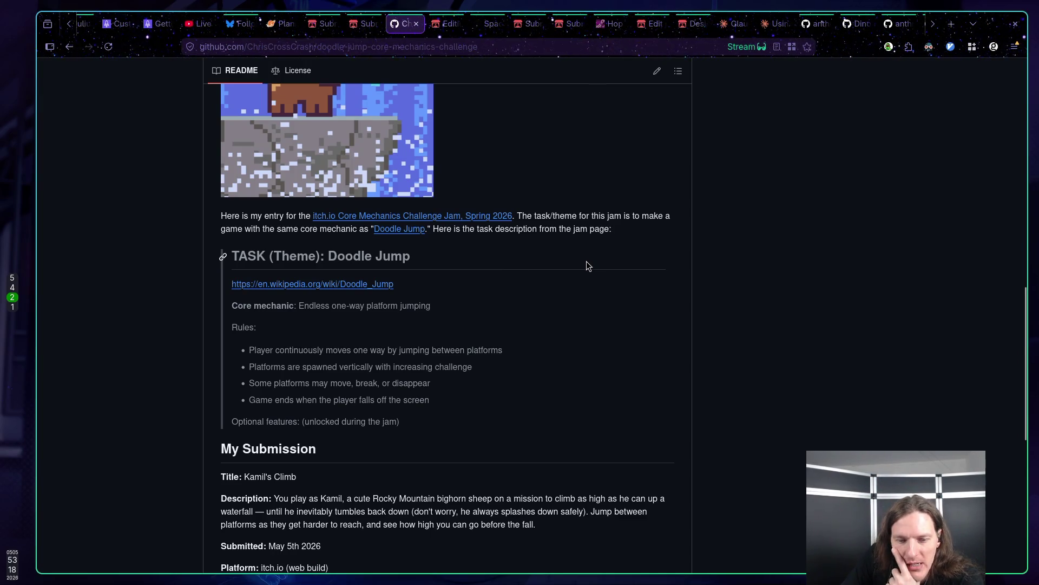
{"action": "scroll", "coordinate": [589, 259], "scroll_direction": "up", "scroll_amount": 15}
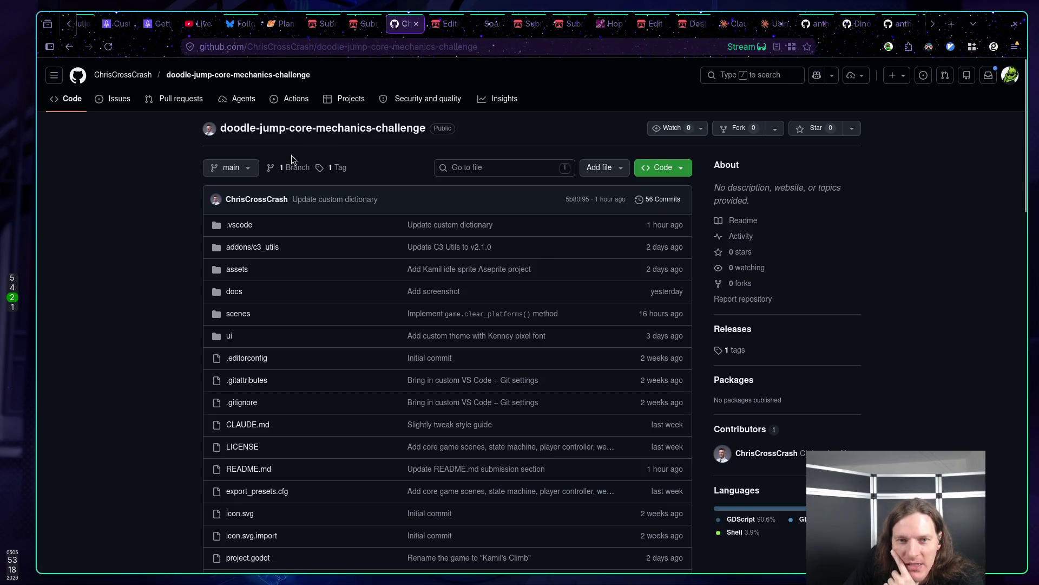
{"action": "middle_click", "coordinate": [395, 27]}
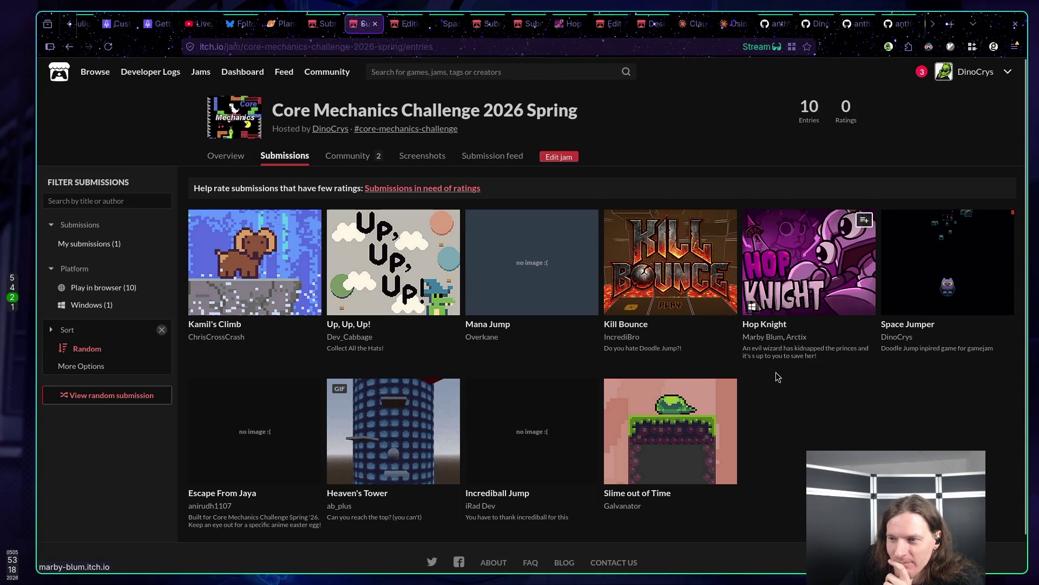
View Space Jumper's submission and game pages, then close those extra tabs.
{"action": "left_click", "coordinate": [944, 270]}
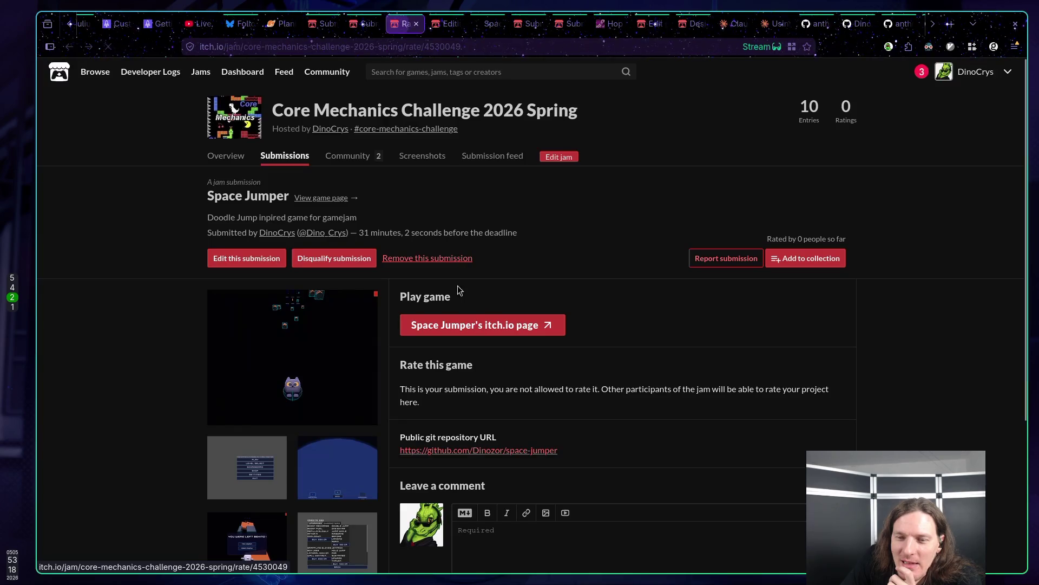
{"action": "left_click", "coordinate": [281, 344]}
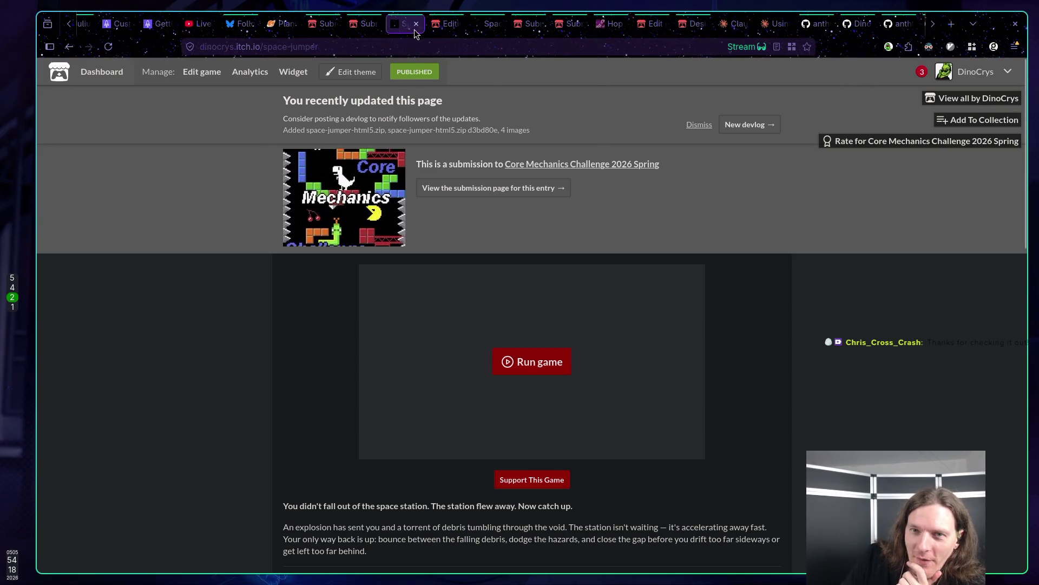
{"action": "middle_click", "coordinate": [399, 26]}
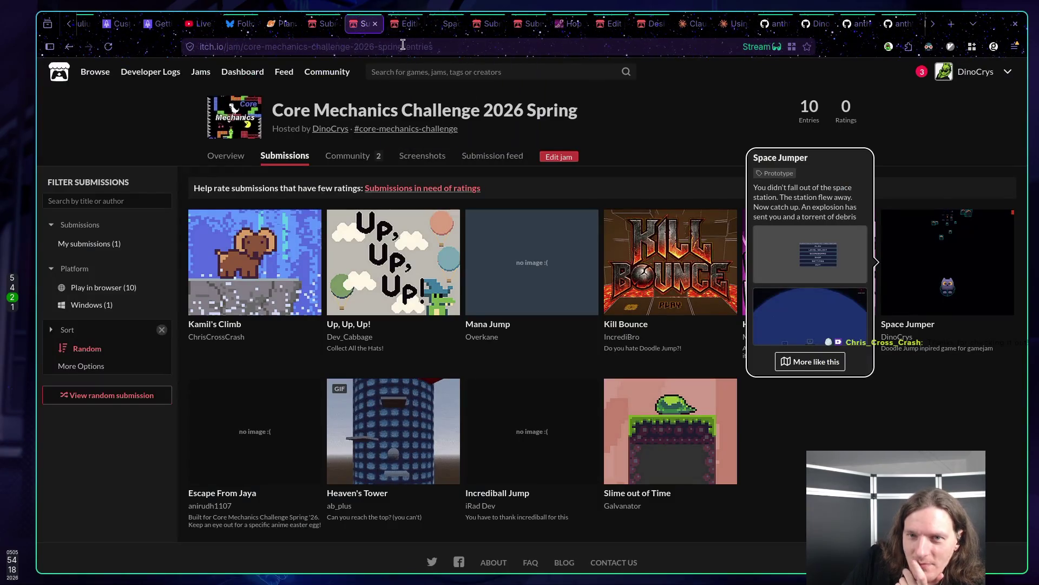
{"action": "middle_click", "coordinate": [366, 26]}
Look at the 2025 Winter jam's public page and close its tab.
{"action": "scroll", "coordinate": [439, 124], "scroll_direction": "up", "scroll_amount": 15}
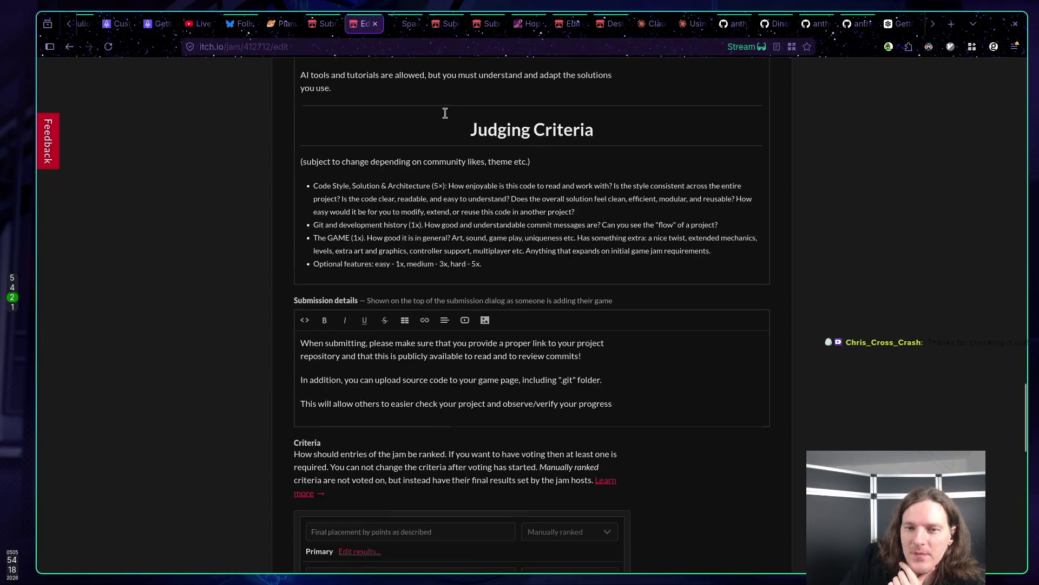
{"action": "scroll", "coordinate": [242, 161], "scroll_direction": "up", "scroll_amount": 15}
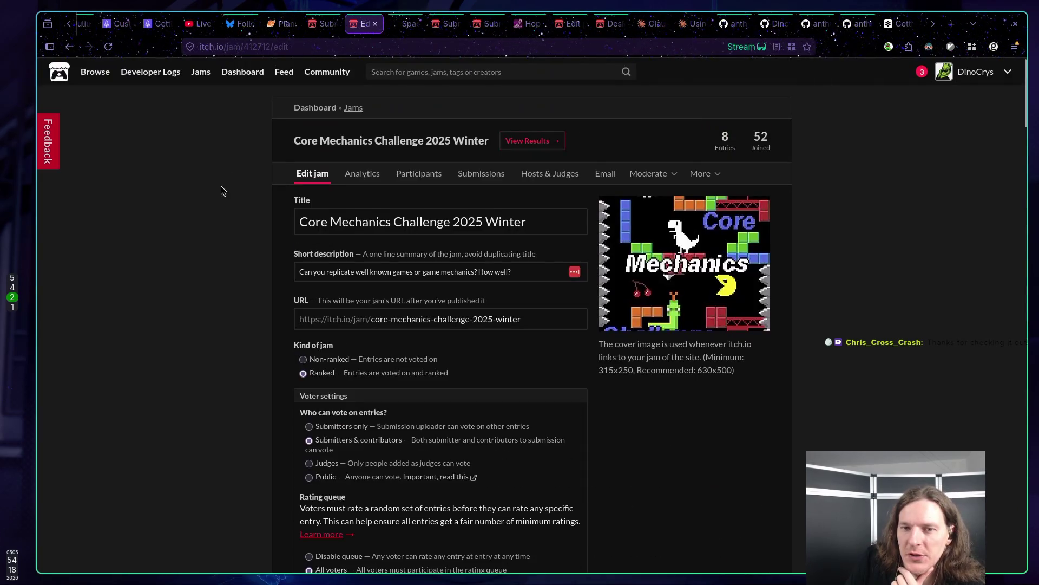
{"action": "left_click", "coordinate": [391, 142]}
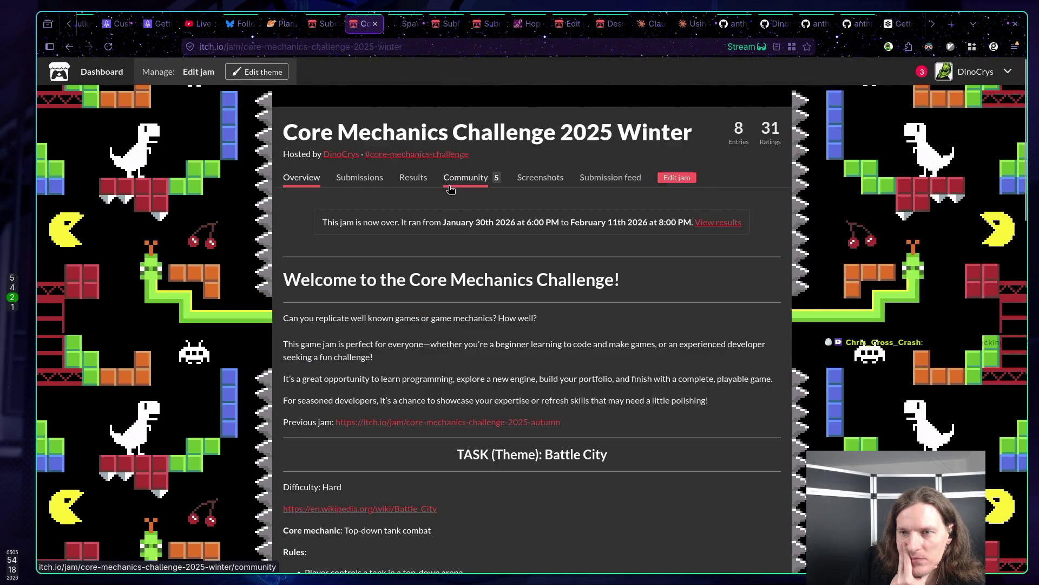
{"action": "middle_click", "coordinate": [357, 25]}
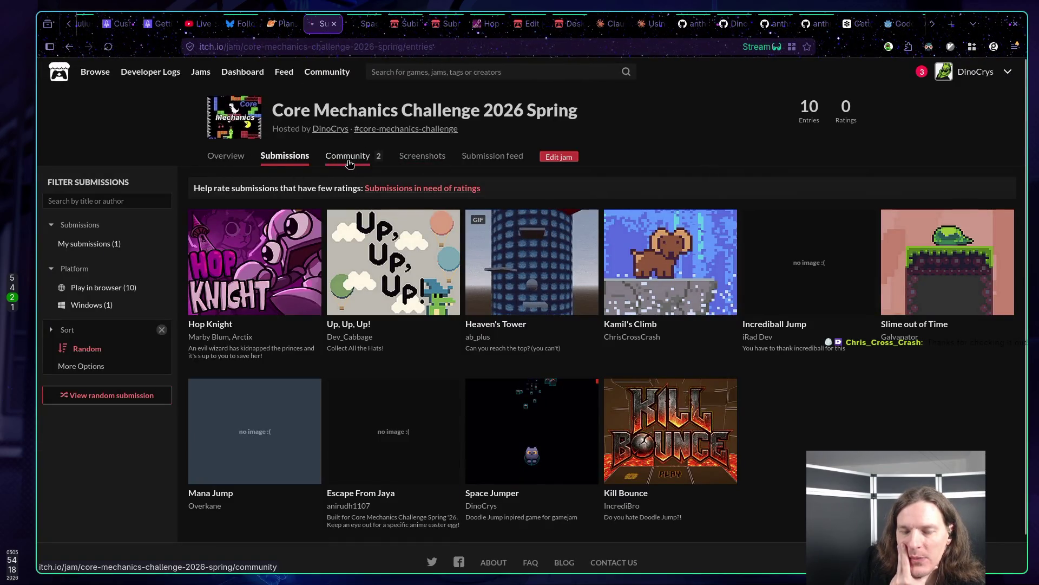
View the 2026 Spring jam's two community topics, then move to an empty desktop workspace.
{"action": "left_click", "coordinate": [347, 163]}
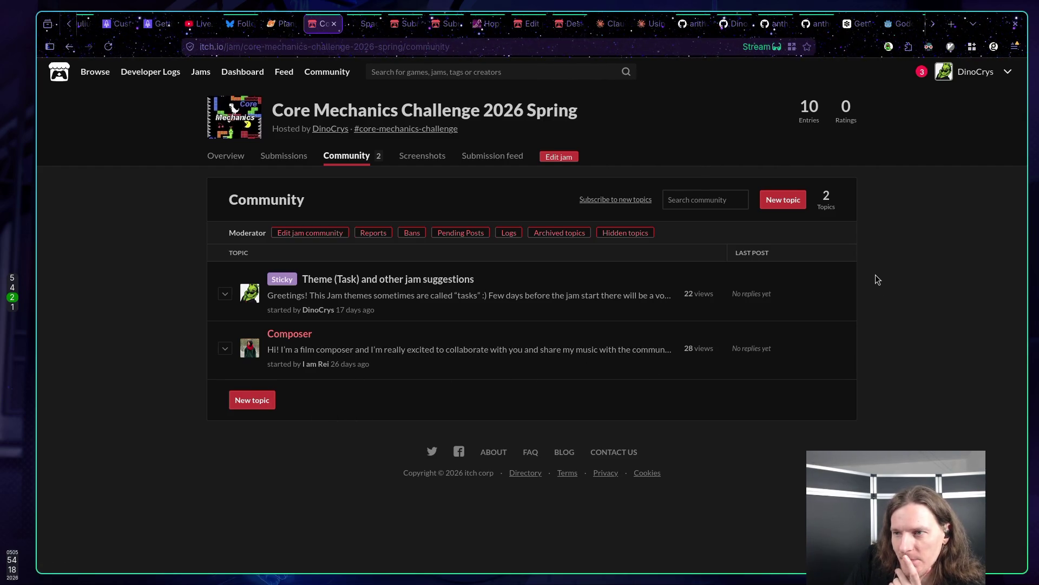
{"action": "double_click", "coordinate": [868, 141]}
{"action": "left_click", "coordinate": [874, 130]}
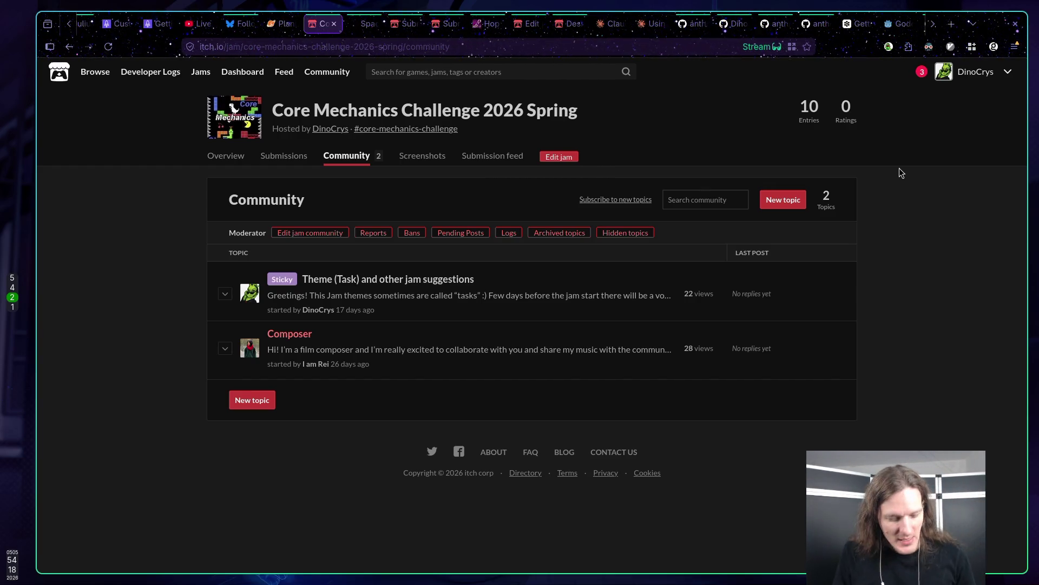
{"action": "key", "text": "super+6"}
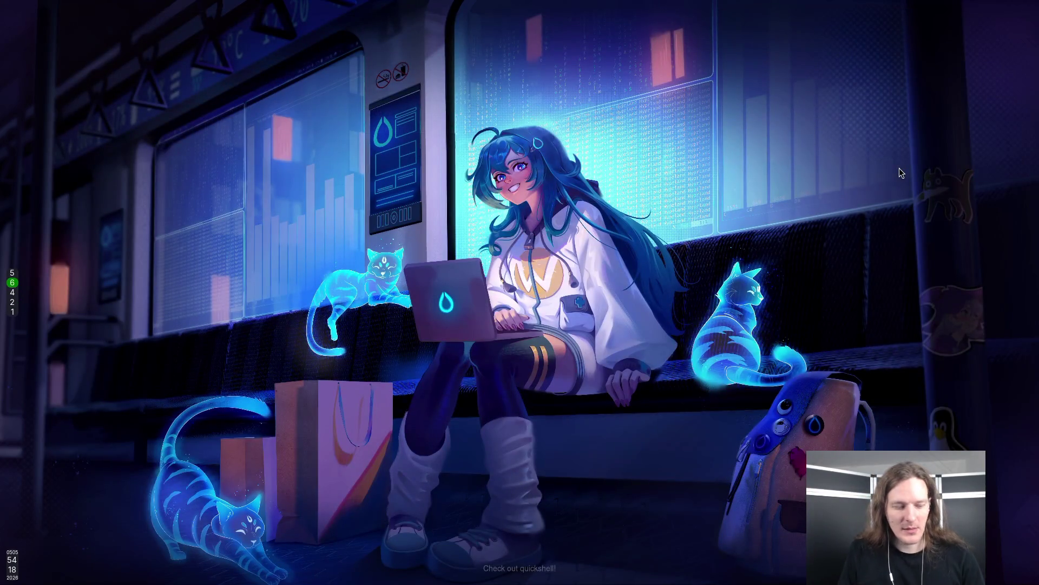
Launch Obsidian from the application launcher with 'ob'.
{"action": "key", "text": "super+r"}
{"action": "type", "text": "ob"}
{"action": "key", "text": "Return"}
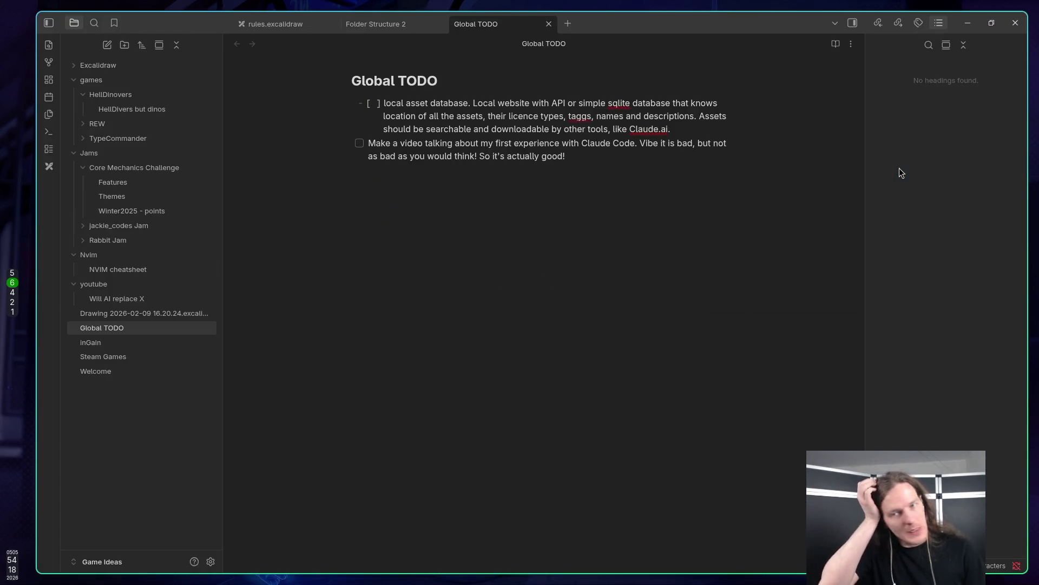
At the end of Global TODO, add 'Write Aftermath or something post on the gamejam community page.'.
{"action": "key", "text": "ctrl+End"}
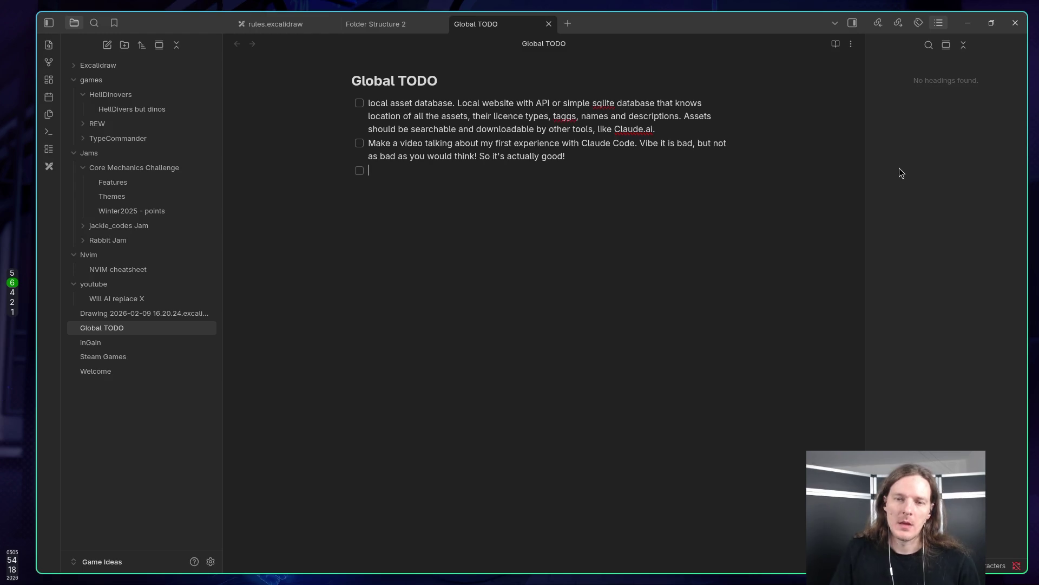
{"action": "type", "text": "Add"}
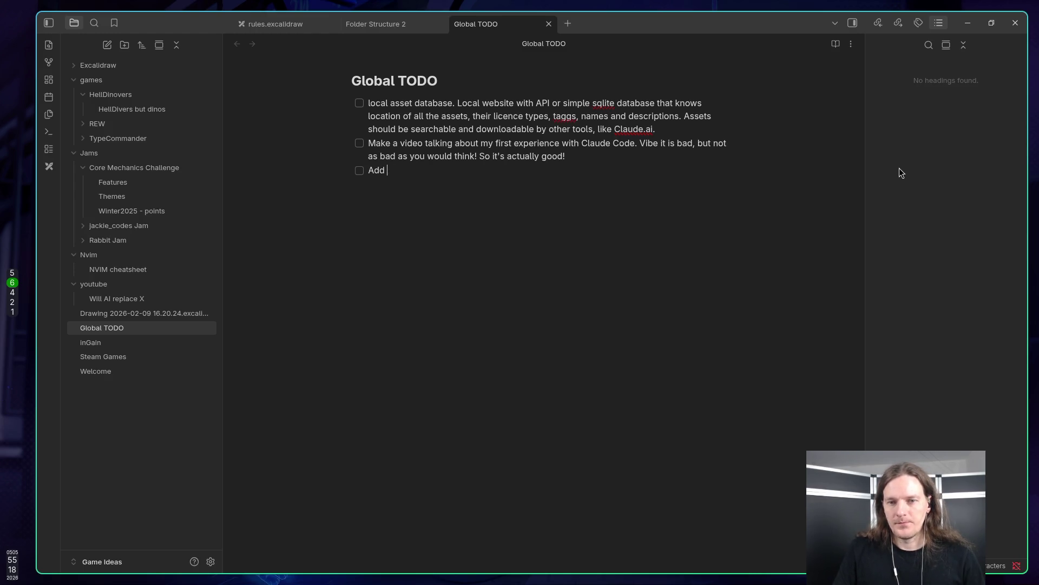
{"action": "key", "text": "BackSpace"}
{"action": "key", "text": "BackSpace"}
{"action": "key", "text": "BackSpace"}
{"action": "type", "text": "Wi"}
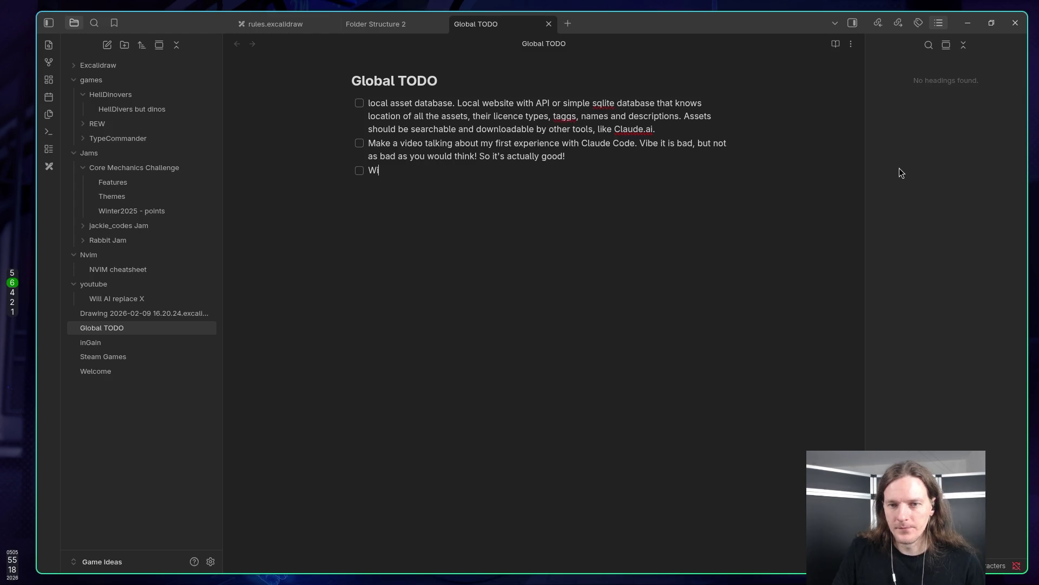
{"action": "type", "text": "rite Af"}
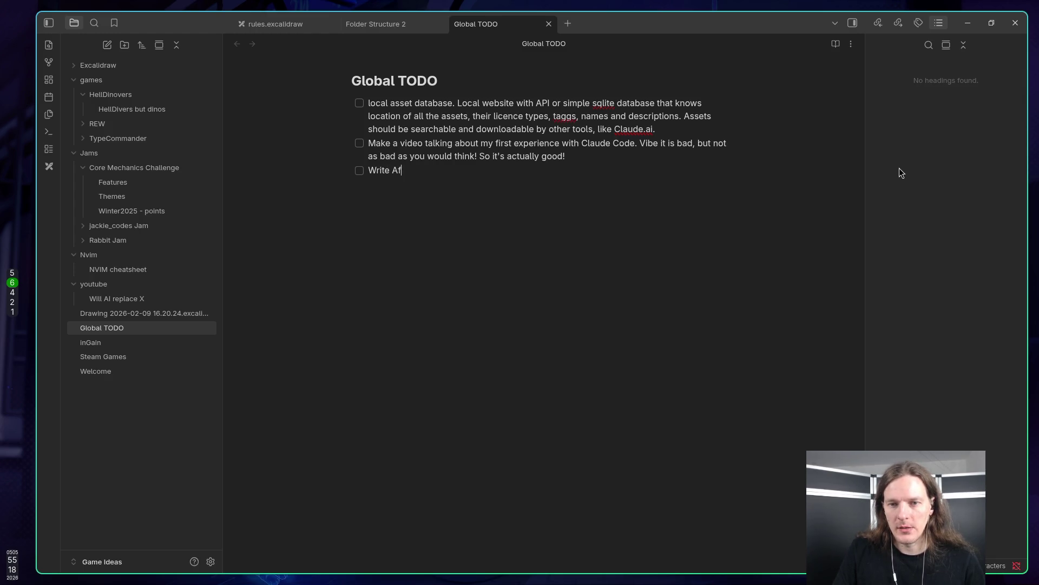
{"action": "type", "text": "temat"}
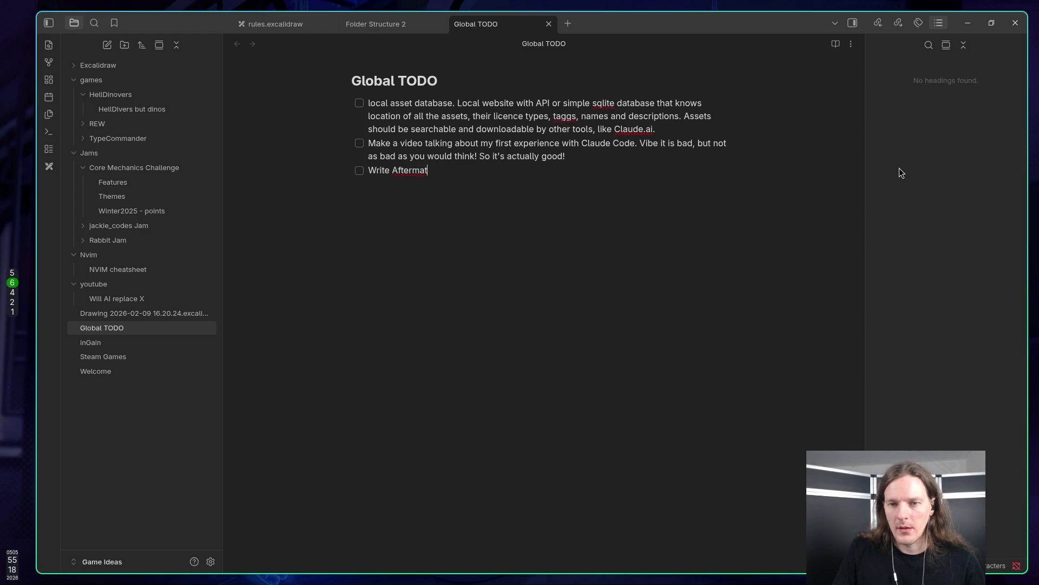
{"action": "type", "text": "hcor something "}
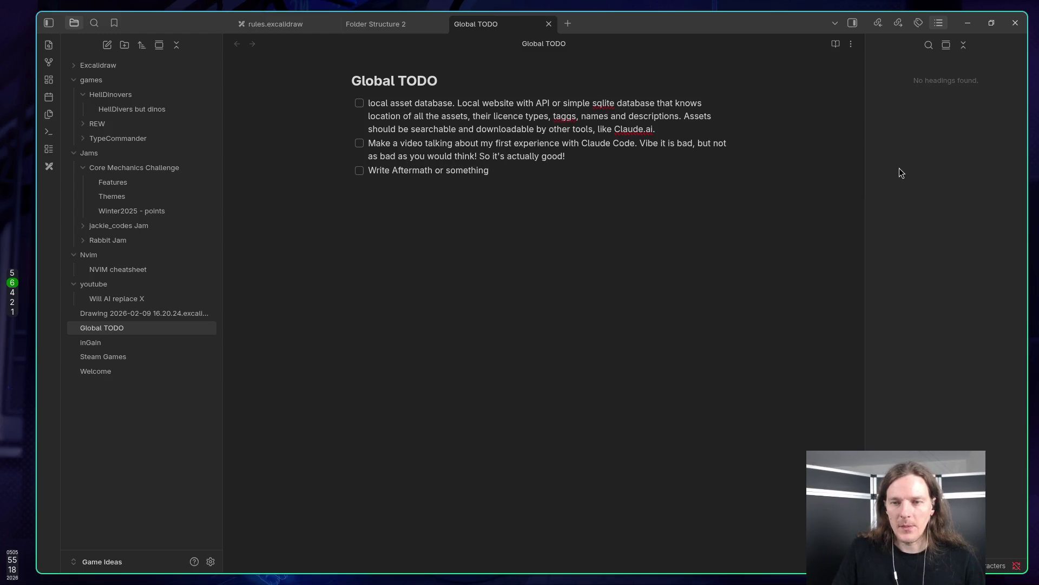
{"action": "type", "text": "post onthe gam"}
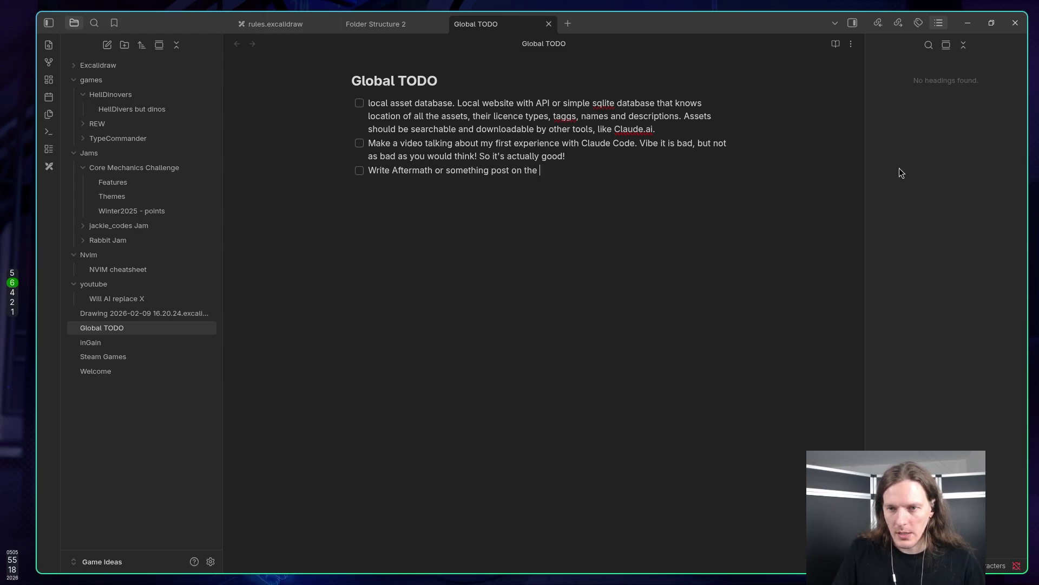
{"action": "type", "text": "jam "}
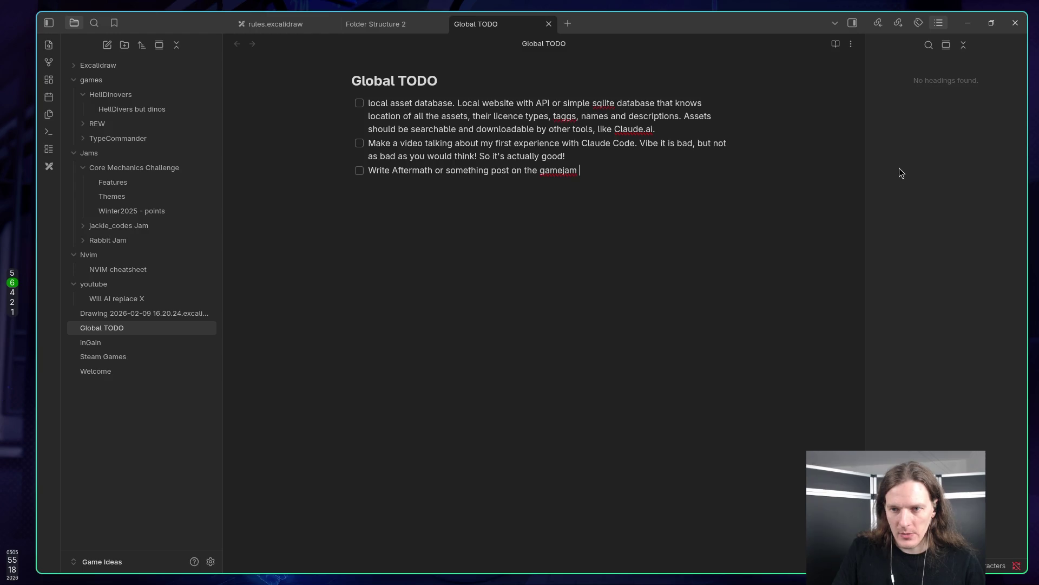
{"action": "type", "text": "comm"}
{"action": "type", "text": "unit"}
{"action": "type", "text": "y page."}
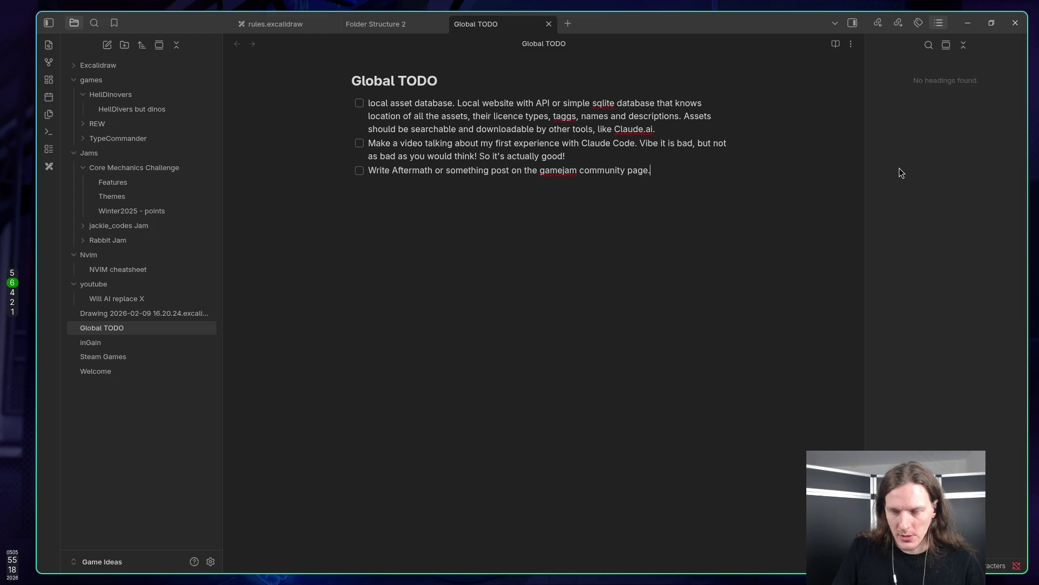
{"action": "type", "text": "So"}
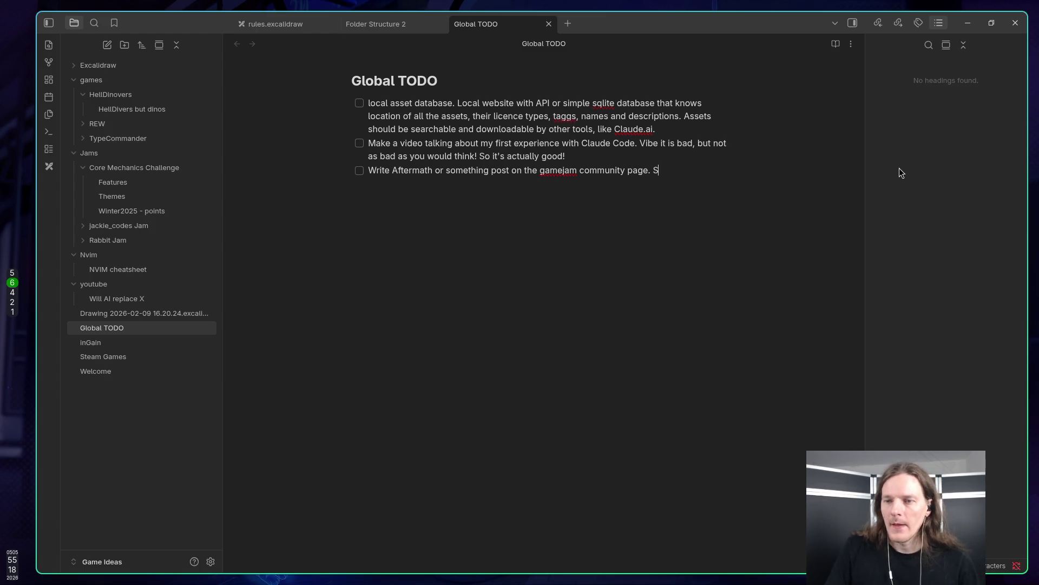
{"action": "key", "text": "BackSpace"}
{"action": "key", "text": "BackSpace"}
Nest a sub-task suggesting a code-freeze next jam, where public games get locked for modification.
{"action": "key", "text": "Return"}
{"action": "key", "text": "Tab"}
{"action": "type", "text": "Suggest tohave"}
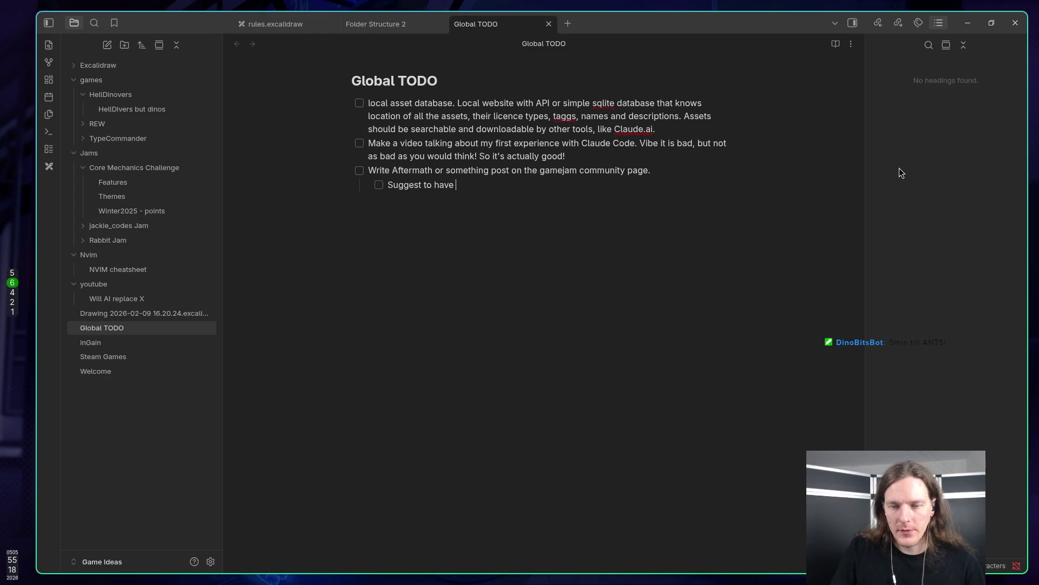
{"action": "type", "text": "code "}
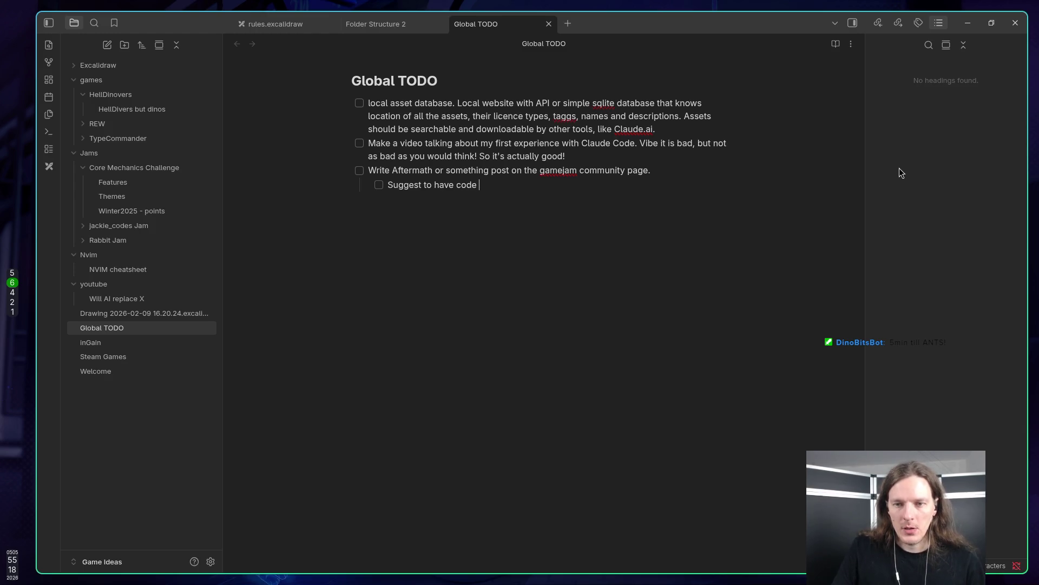
{"action": "type", "text": "-freeze style thing next jam, where"}
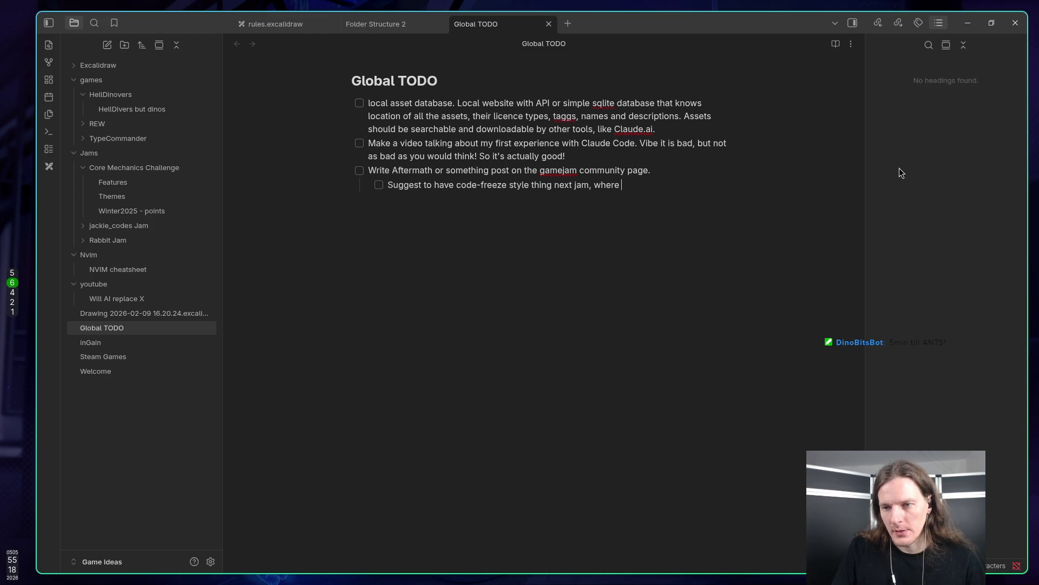
{"action": "type", "text": "games "}
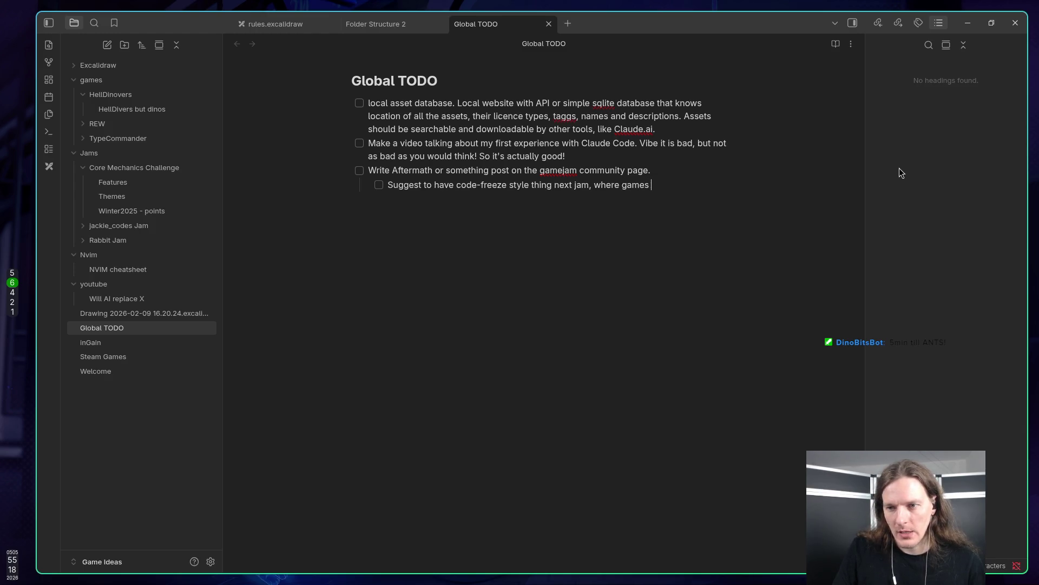
{"action": "type", "text": "become "}
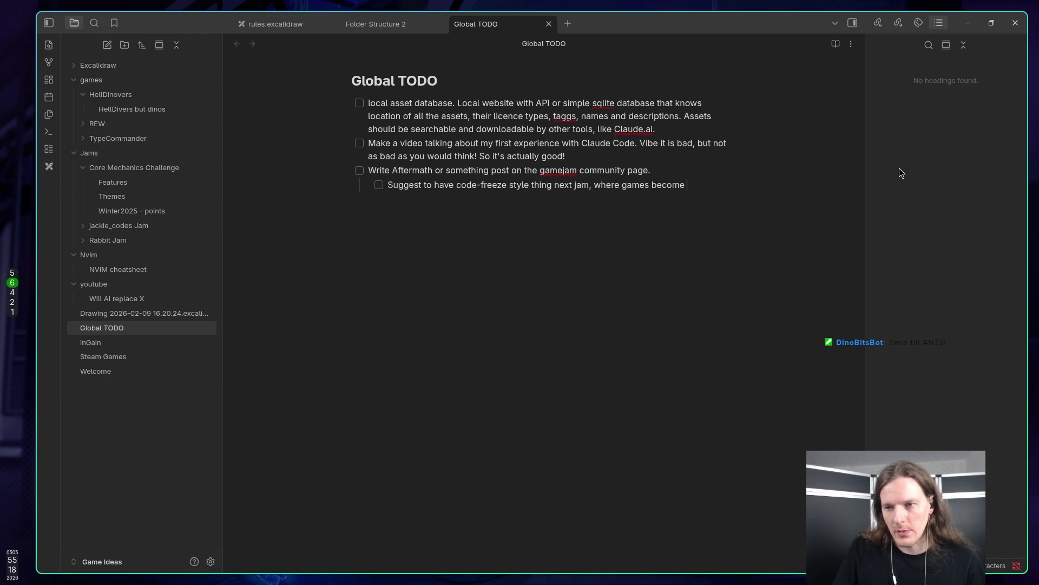
{"action": "type", "text": "publick"}
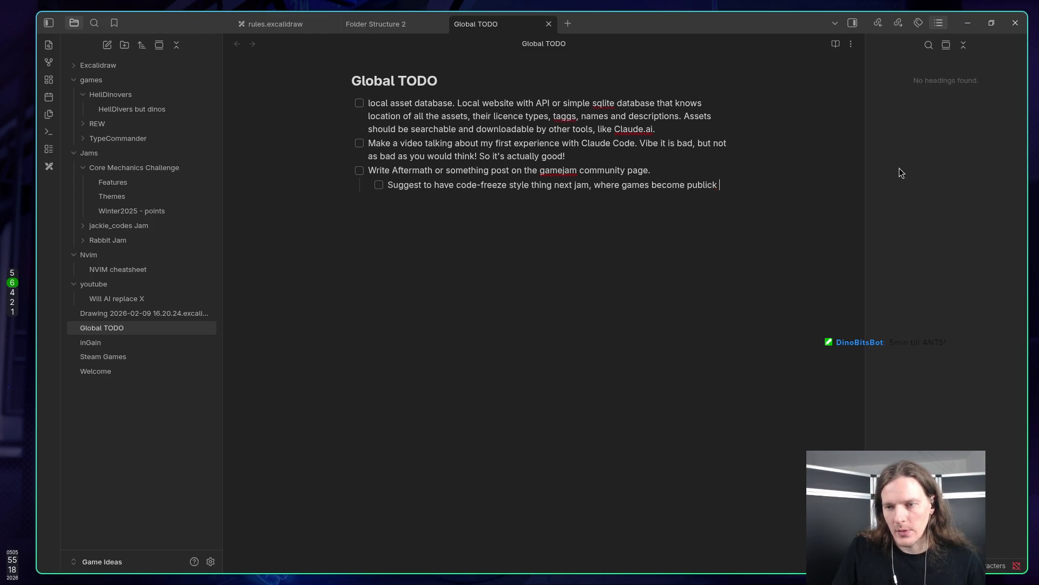
{"action": "key", "text": "BackSpace"}
{"action": "type", "text": ","}
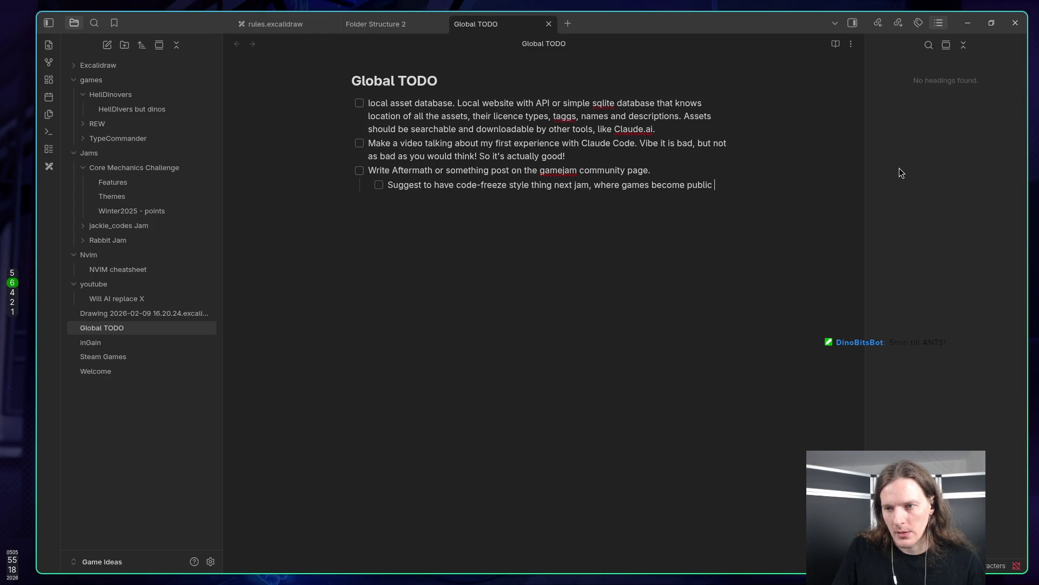
{"action": "type", "text": "nd locked"}
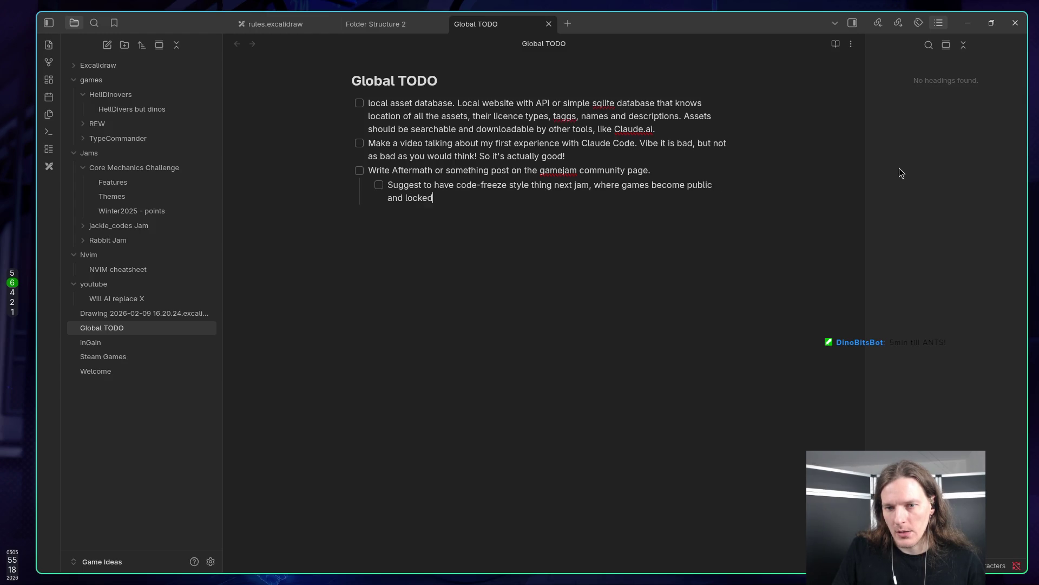
{"action": "type", "text": " for modif"}
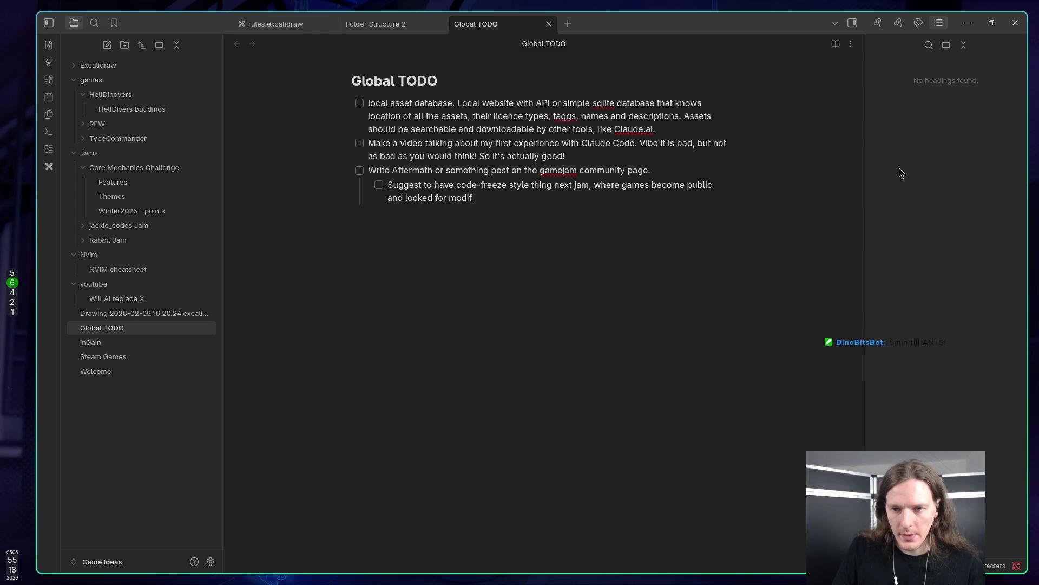
{"action": "type", "text": "ationand af"}
{"action": "type", "text": "ter "}
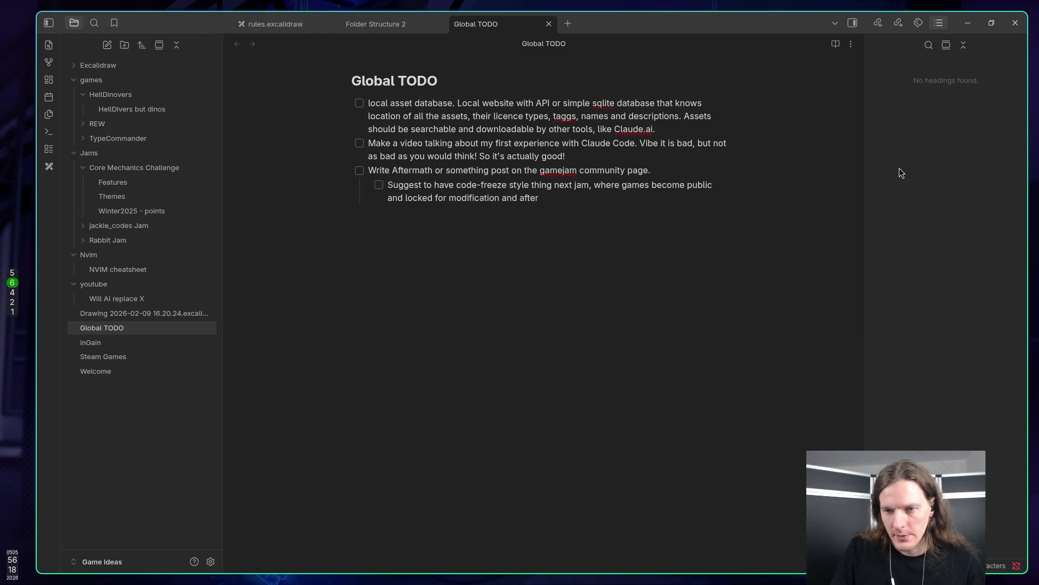
{"action": "type", "text": "difi"}
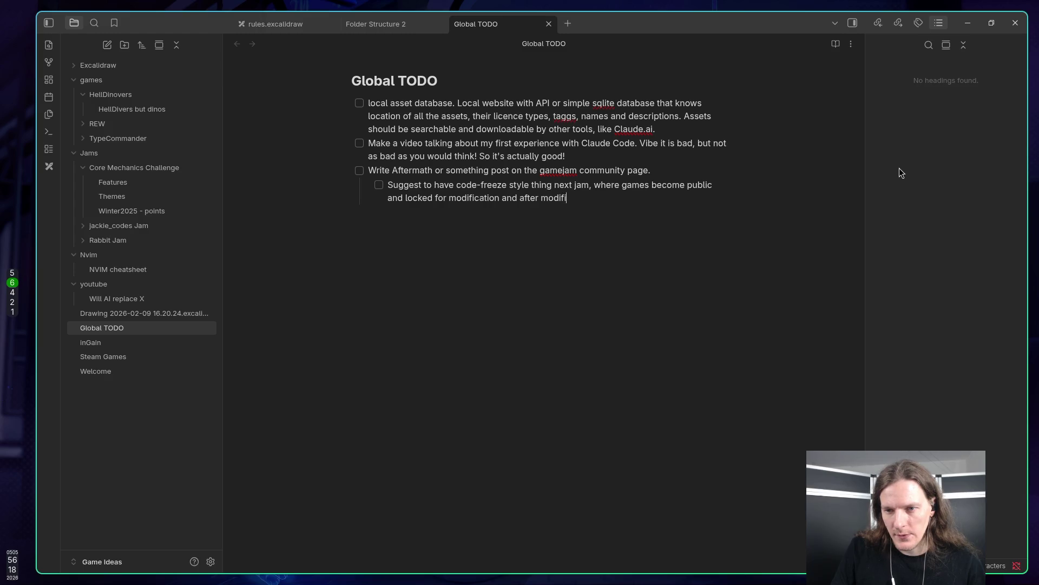
Finish it: after some time modifications are allowed again to push bugs fixes; return to itch.io.
{"action": "key", "text": "BackSpace"}
{"action": "key", "text": "BackSpace"}
{"action": "key", "text": "BackSpace"}
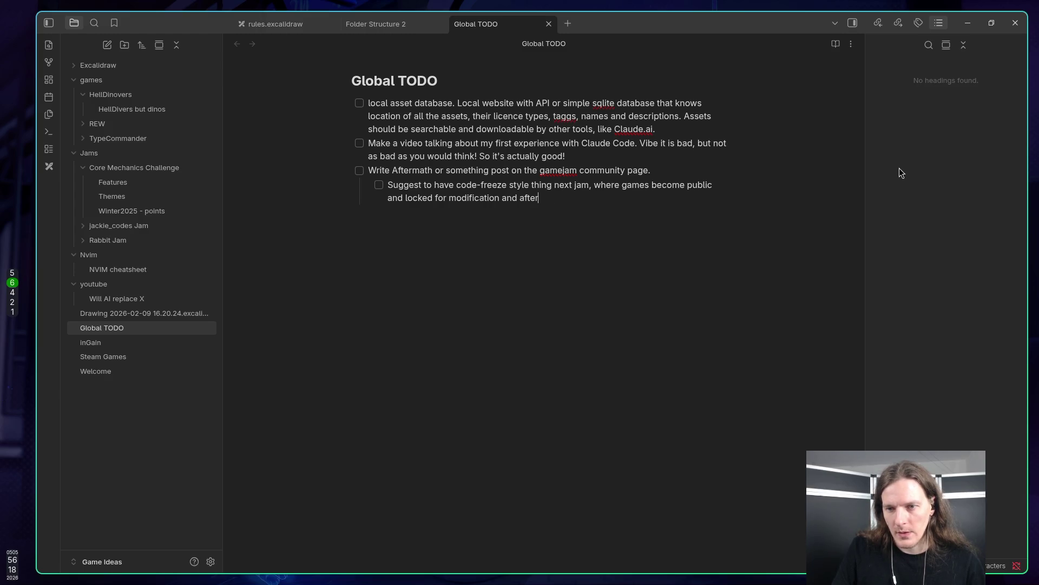
{"action": "type", "text": " some time"}
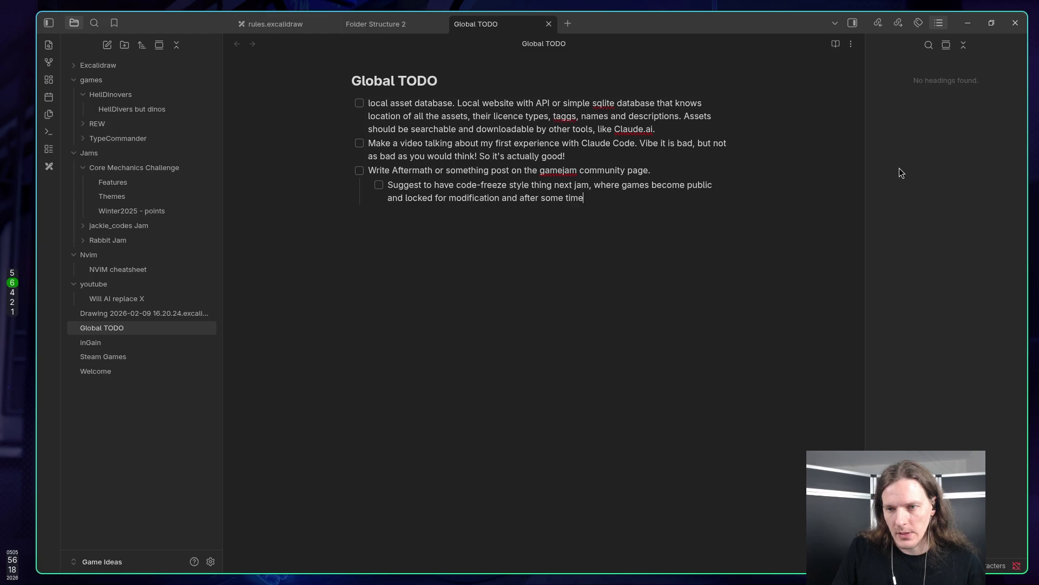
{"action": "key", "text": "BackSpace"}
{"action": "key", "text": "BackSpace"}
{"action": "type", "text": "modifi"}
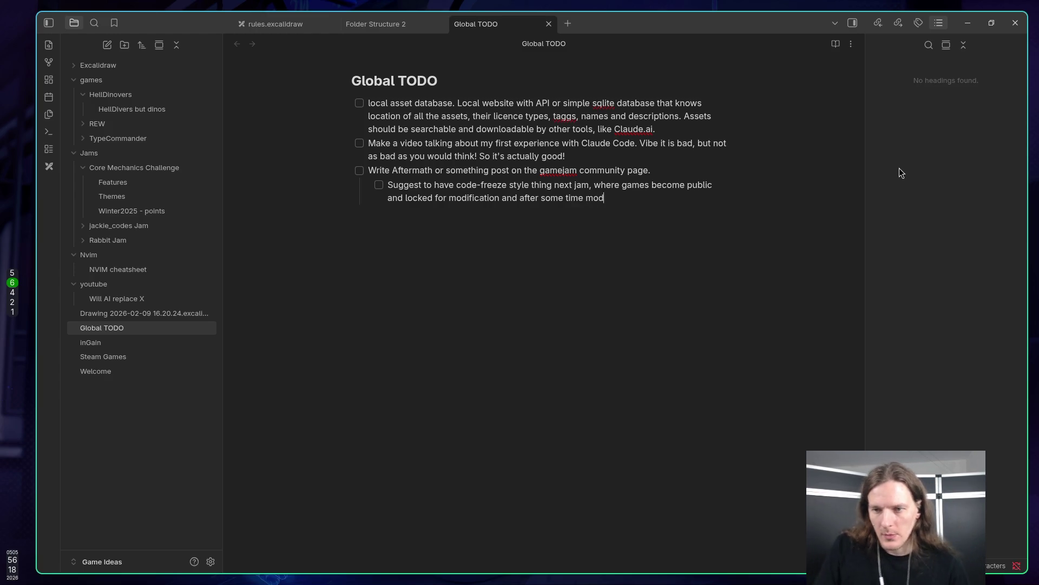
{"action": "type", "text": "cations "}
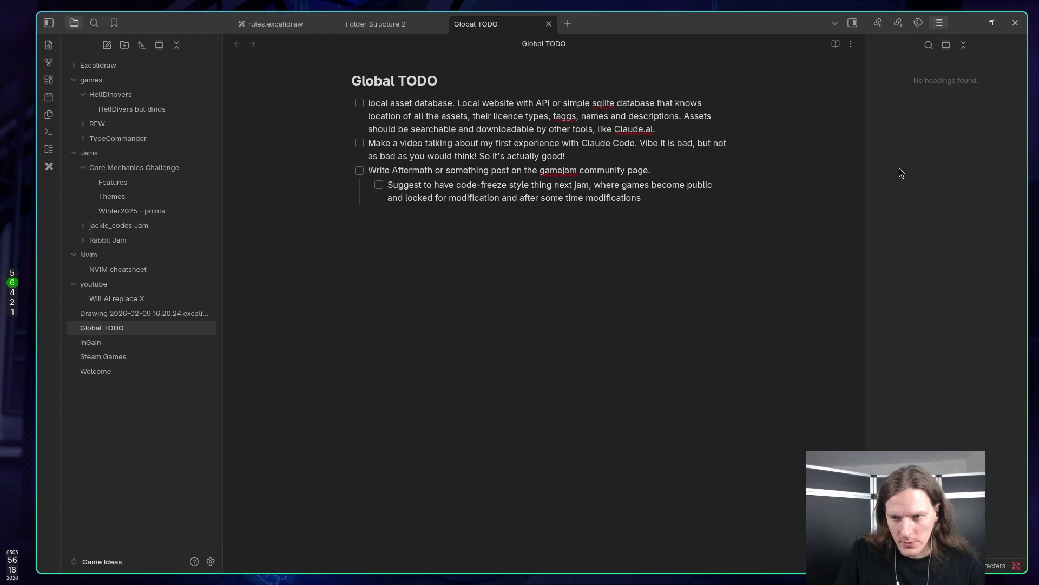
{"action": "type", "text": "are all"}
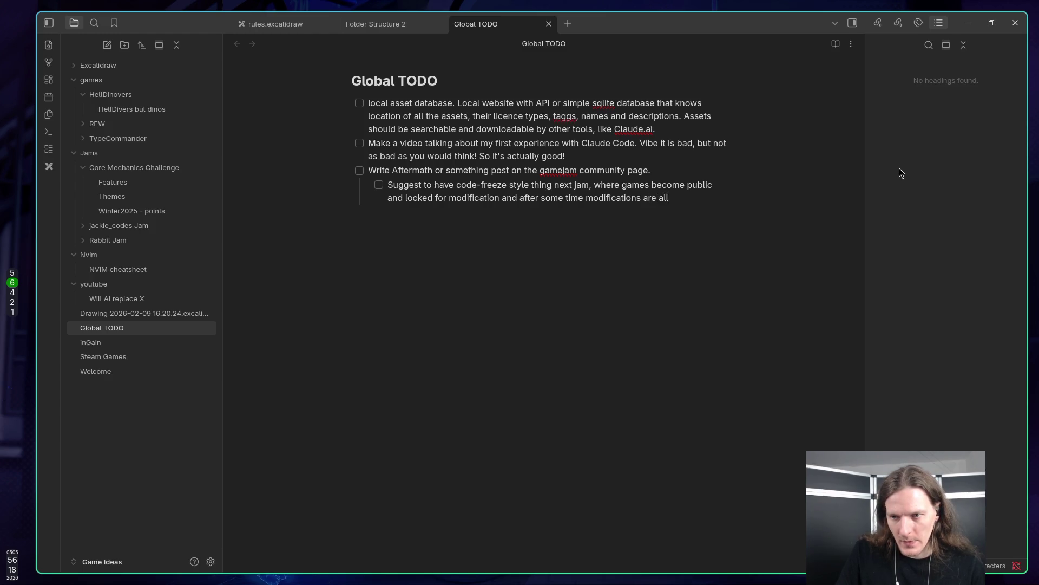
{"action": "type", "text": "owed again "}
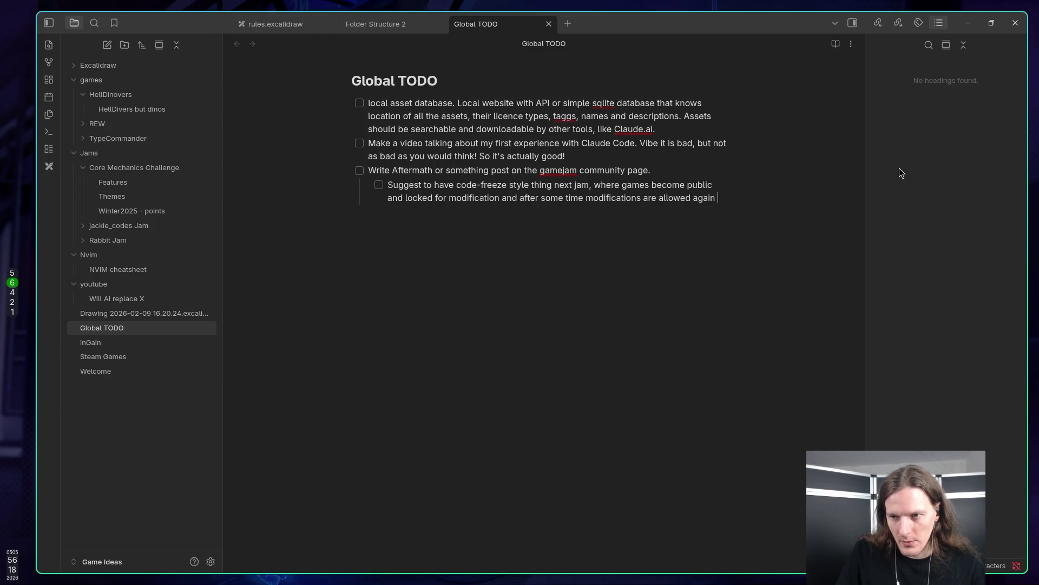
{"action": "type", "text": "to push and fix"}
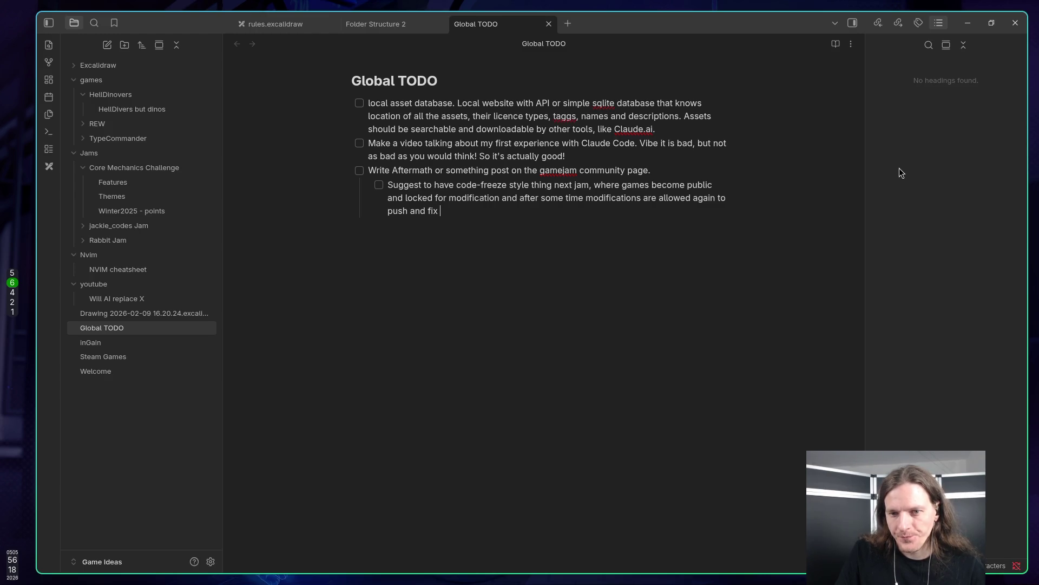
{"action": "type", "text": "ugs."}
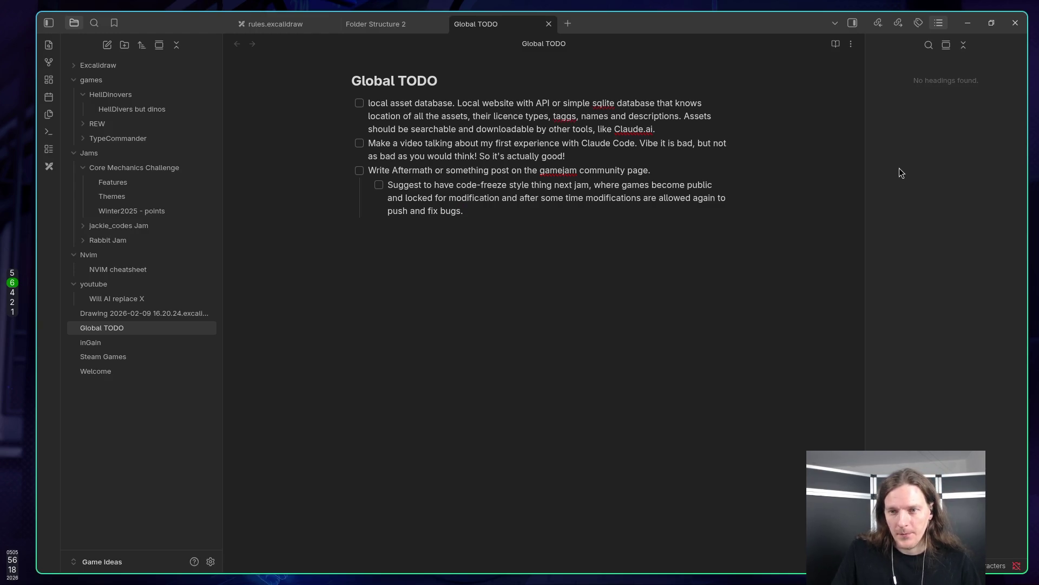
{"action": "key", "text": "super+2"}
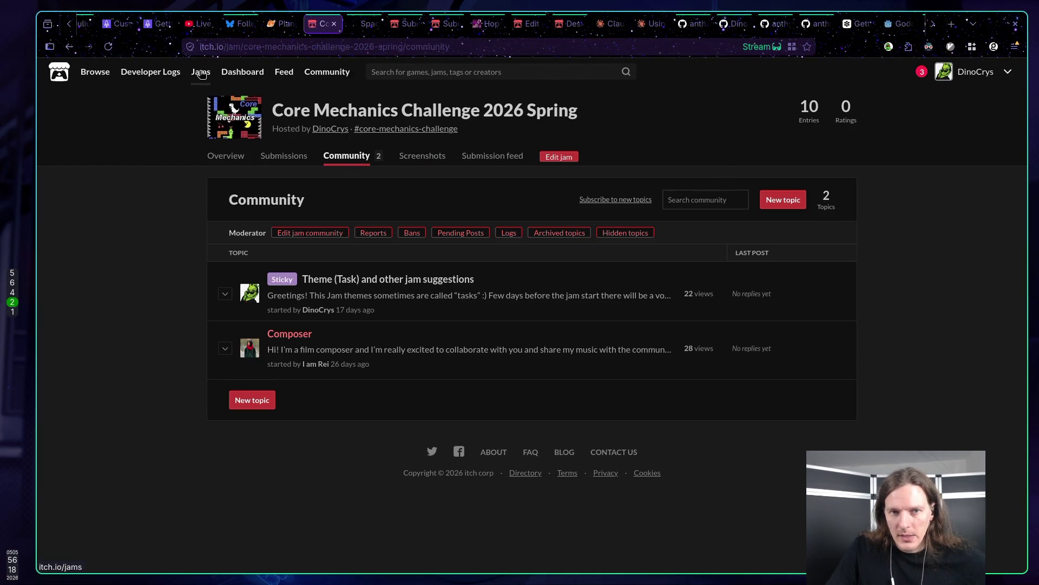
List your hosted jams and check joined counts: 52 for Winter, 23 for 2026 Spring.
{"action": "left_click", "coordinate": [243, 72]}
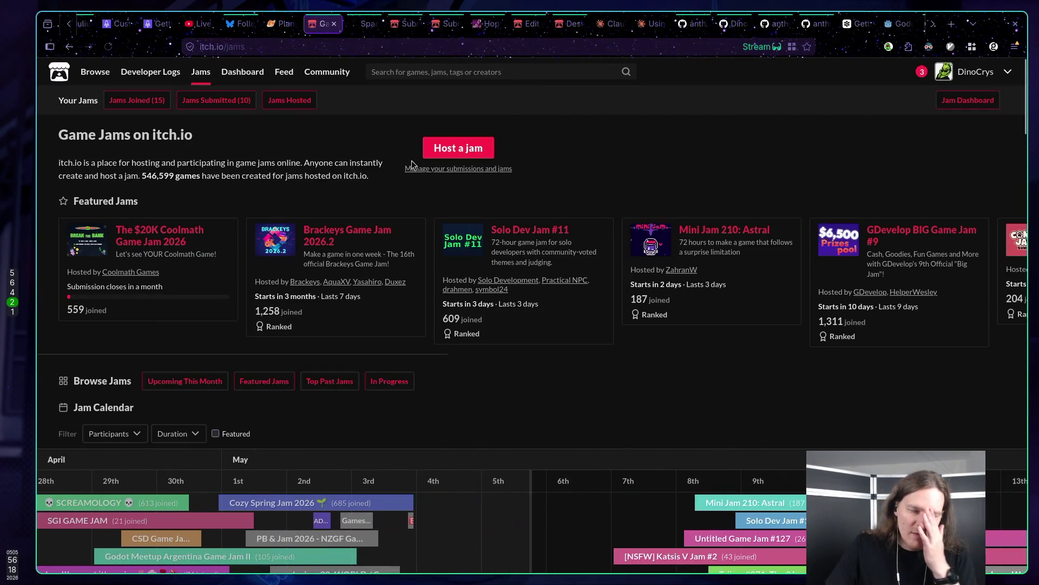
{"action": "left_click", "coordinate": [301, 102]}
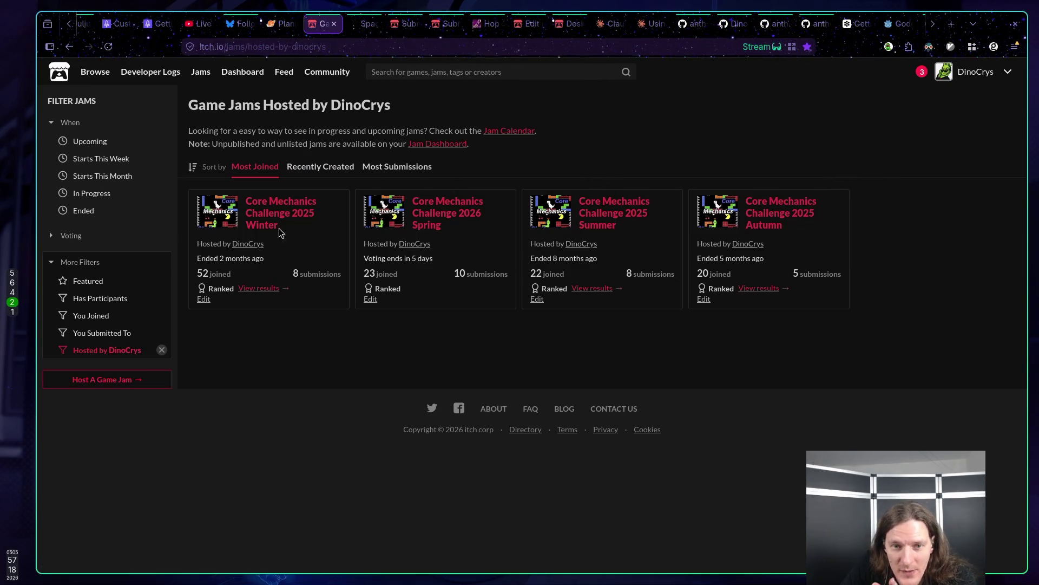
{"action": "triple_click", "coordinate": [203, 273]}
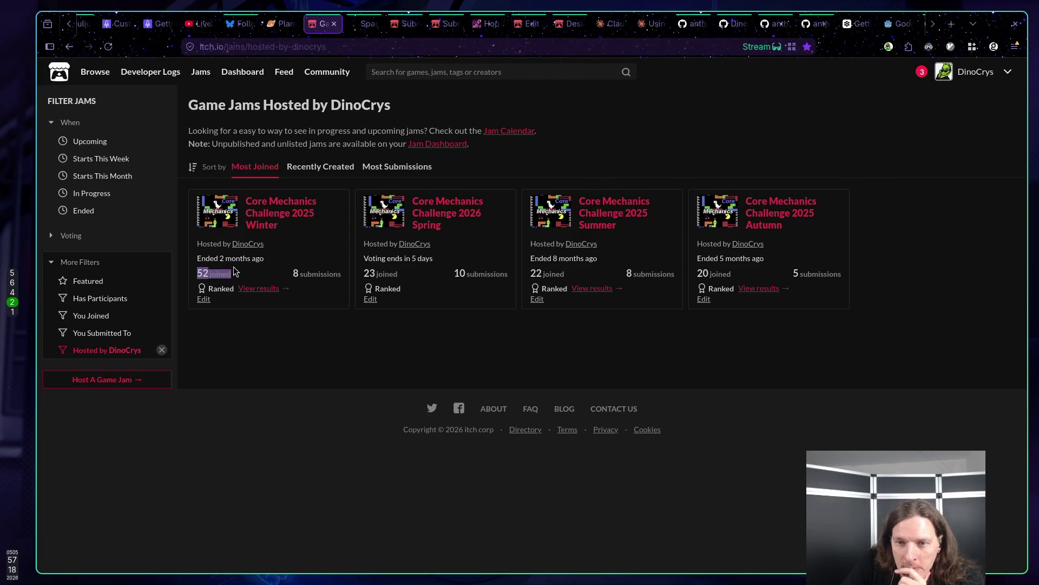
{"action": "mouse_move", "coordinate": [234, 262]}
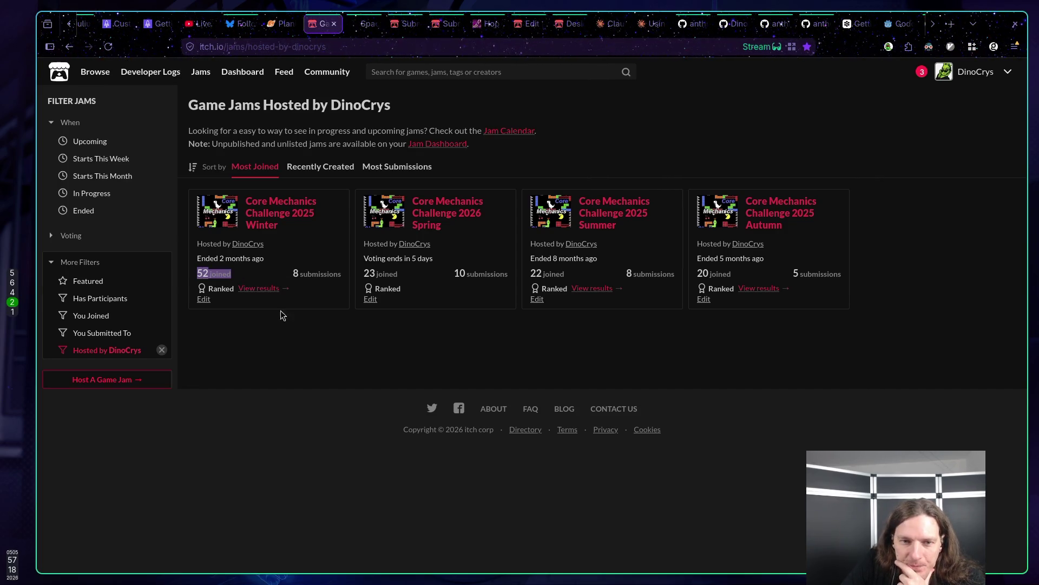
{"action": "left_click", "coordinate": [299, 352]}
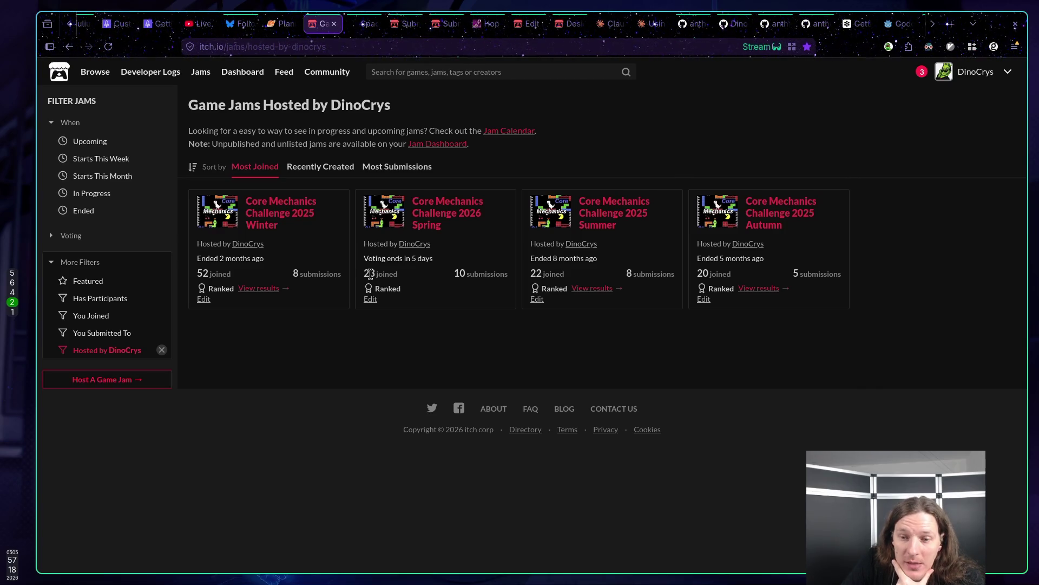
{"action": "mouse_move", "coordinate": [363, 277]}
{"action": "left_mouse_down"}
{"action": "mouse_move", "coordinate": [527, 281]}
{"action": "mouse_move", "coordinate": [515, 287]}
{"action": "left_mouse_up"}
{"action": "left_click", "coordinate": [492, 309]}
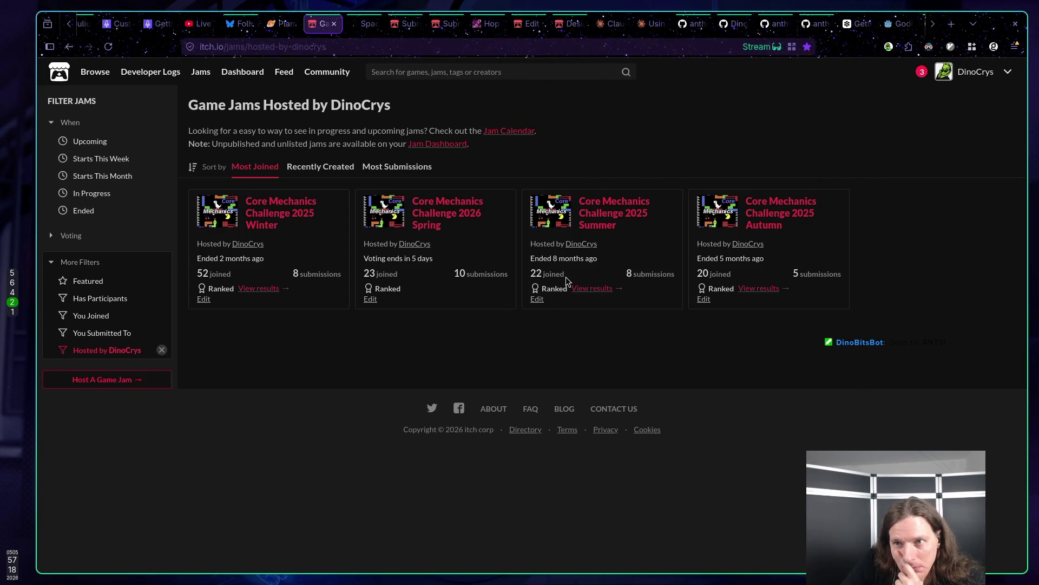
Start a new, still-empty Bluesky post, then go to the Space Jumper game page.
{"action": "left_click", "coordinate": [239, 24]}
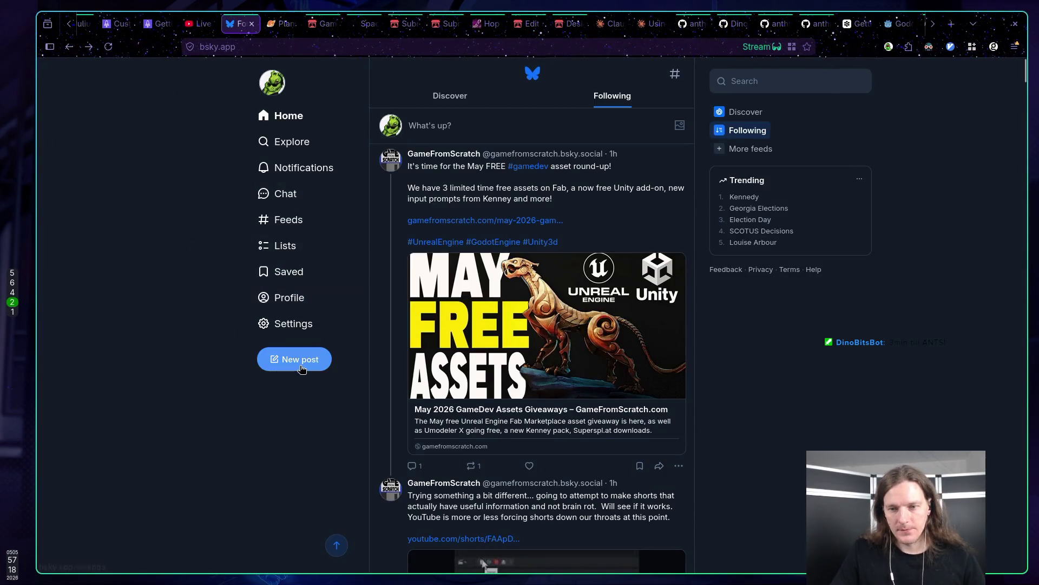
{"action": "left_click", "coordinate": [303, 361]}
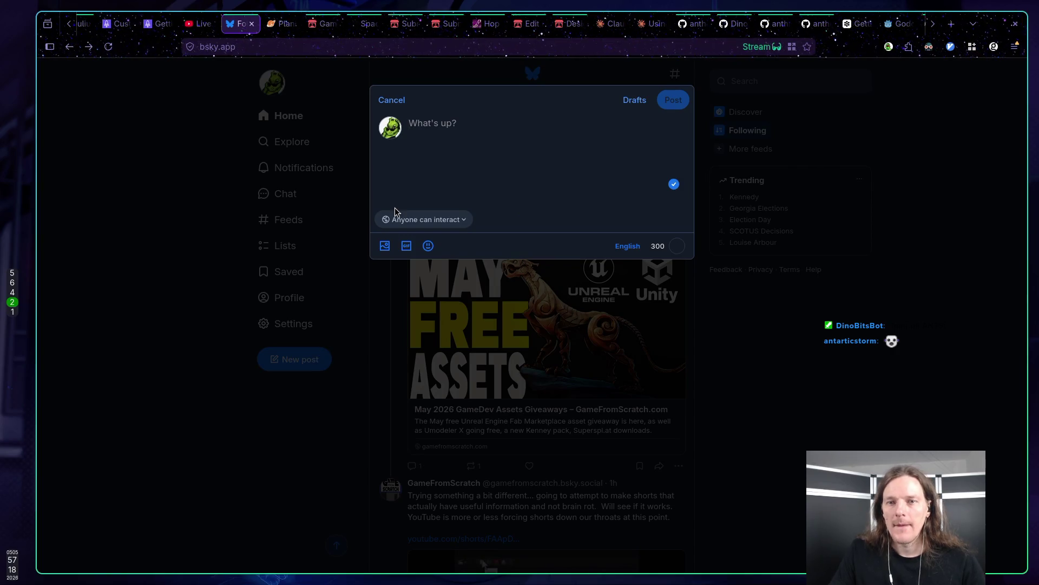
{"action": "left_click", "coordinate": [373, 28]}
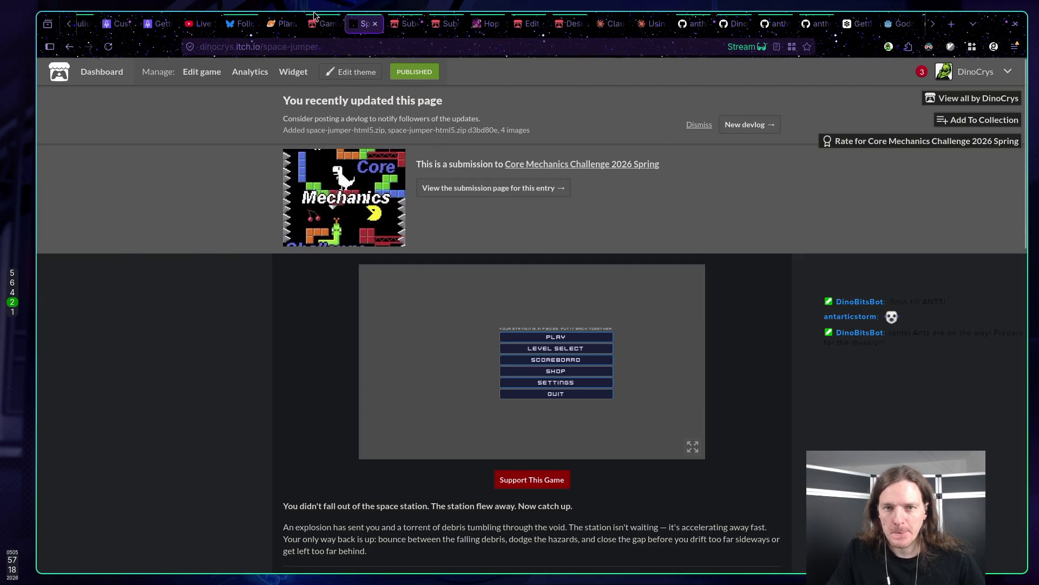
Switch to the tab listing the four Core Mechanics Challenge jams you host.
{"action": "left_click", "coordinate": [323, 23]}
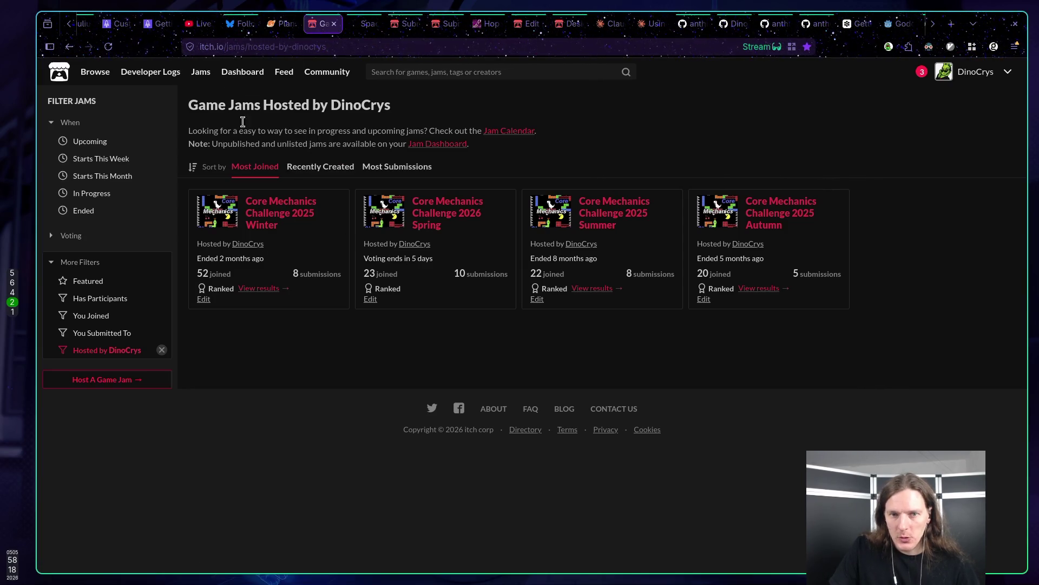
From Space Jumper's submission banner, open the Core Mechanics Challenge 2026 Spring jam page.
{"action": "left_click", "coordinate": [364, 25]}
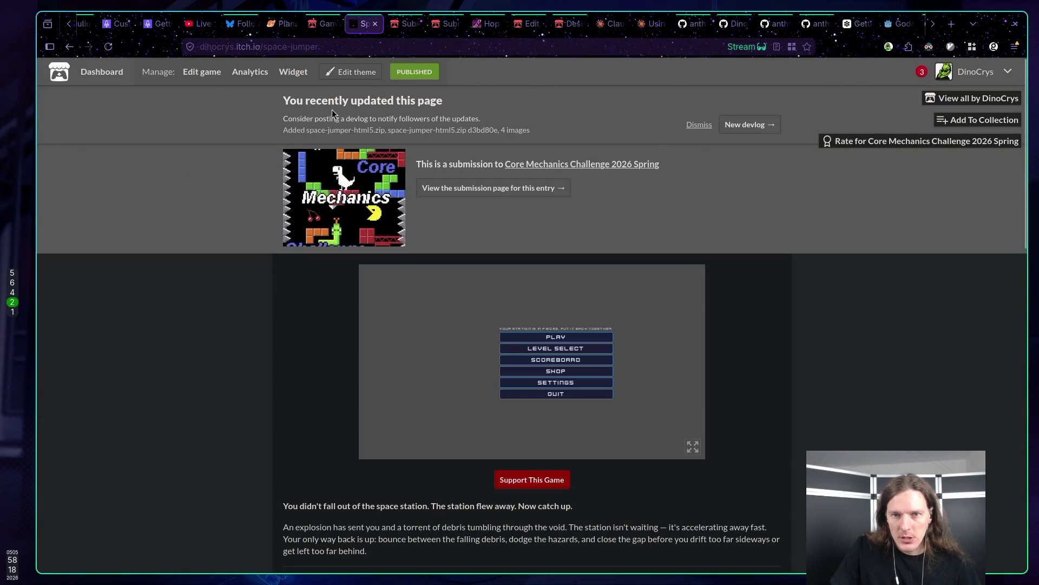
{"action": "left_click", "coordinate": [622, 166]}
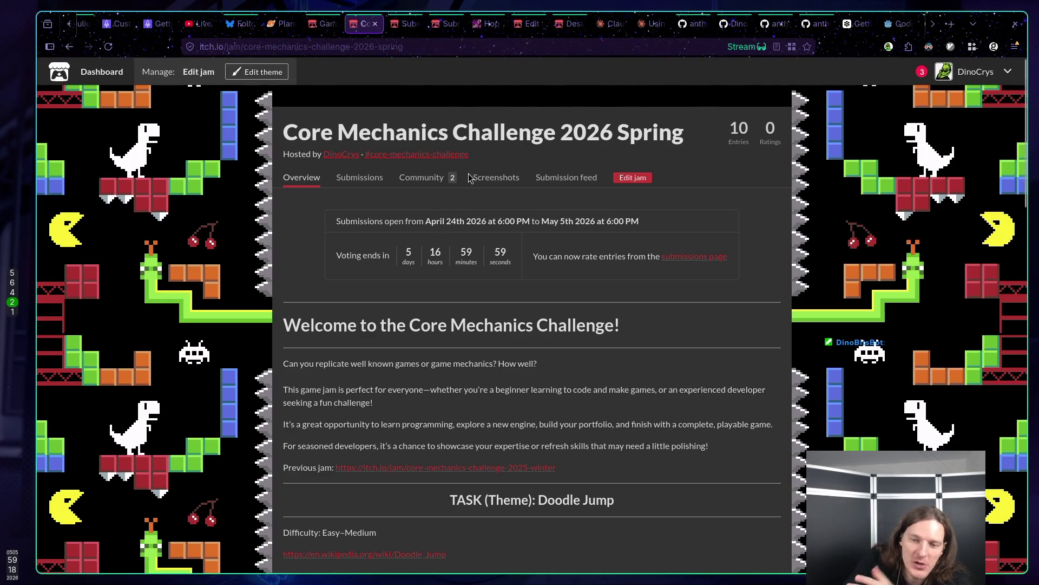
Read the Rules' optional features, including Meta Progression and Local Scoreboard.
{"action": "scroll", "coordinate": [505, 215], "scroll_direction": "down", "scroll_amount": 7}
{"action": "left_click_drag", "start_coordinate": [307, 250], "coordinate": [391, 319]}
{"action": "left_click", "coordinate": [394, 323]}
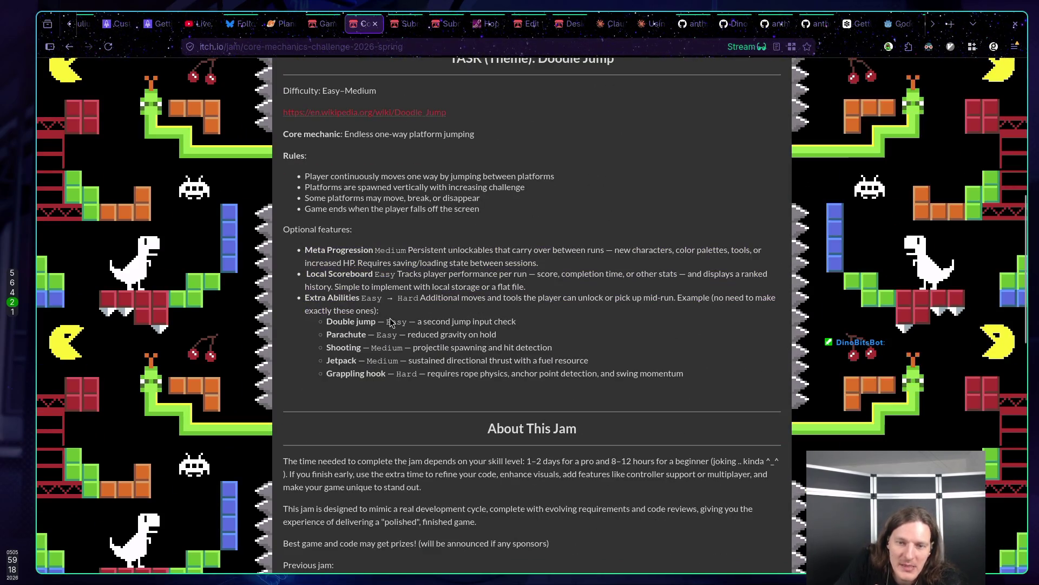
{"action": "left_click_drag", "start_coordinate": [440, 250], "coordinate": [532, 320]}
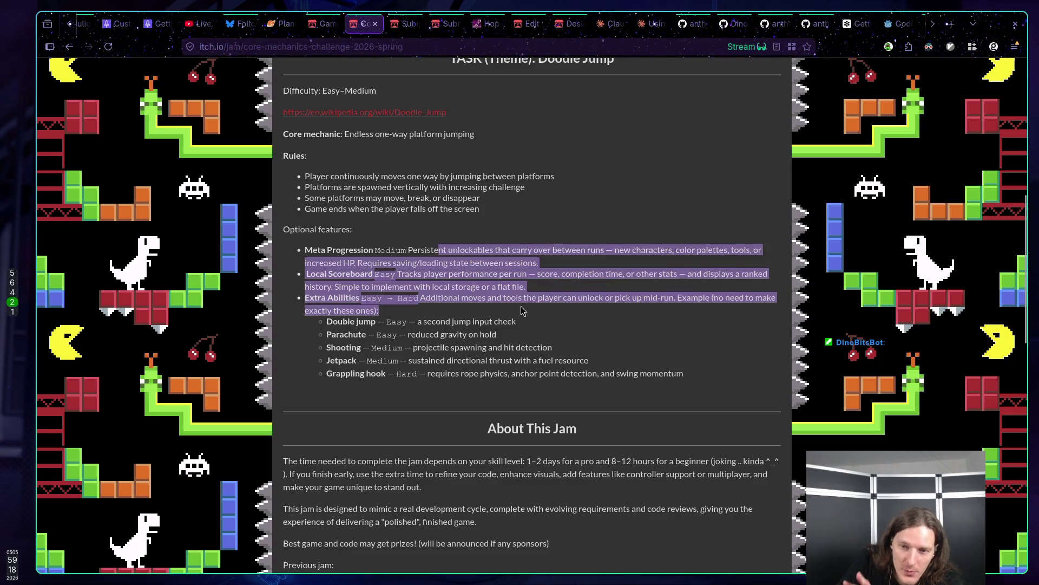
{"action": "left_click", "coordinate": [527, 314]}
{"action": "left_click_drag", "start_coordinate": [511, 287], "coordinate": [509, 280]}
{"action": "left_click", "coordinate": [518, 272]}
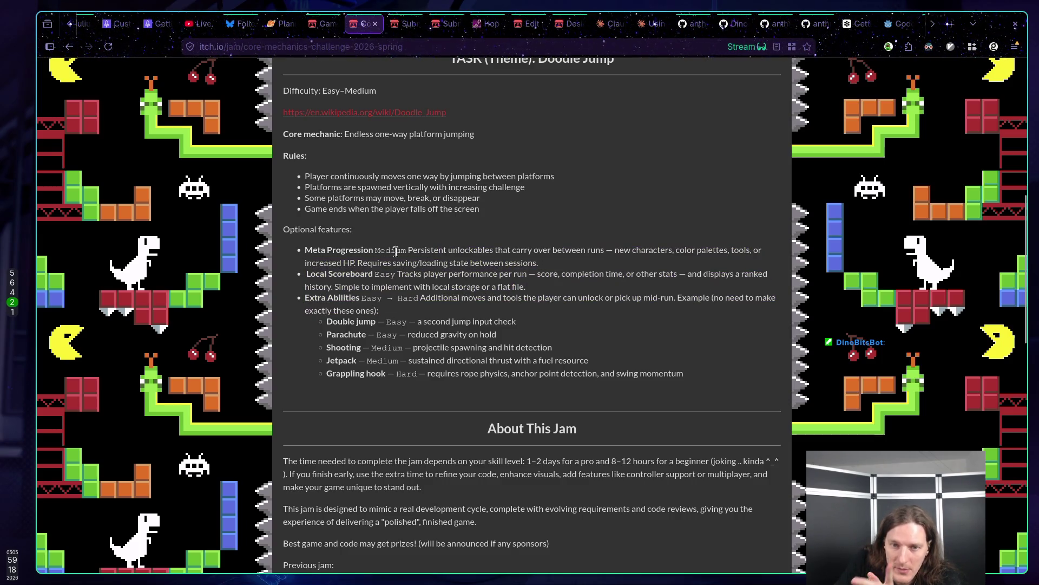
{"action": "triple_click", "coordinate": [307, 246]}
{"action": "left_click", "coordinate": [333, 276]}
{"action": "left_click_drag", "start_coordinate": [334, 287], "coordinate": [339, 287]}
{"action": "left_click", "coordinate": [325, 270]}
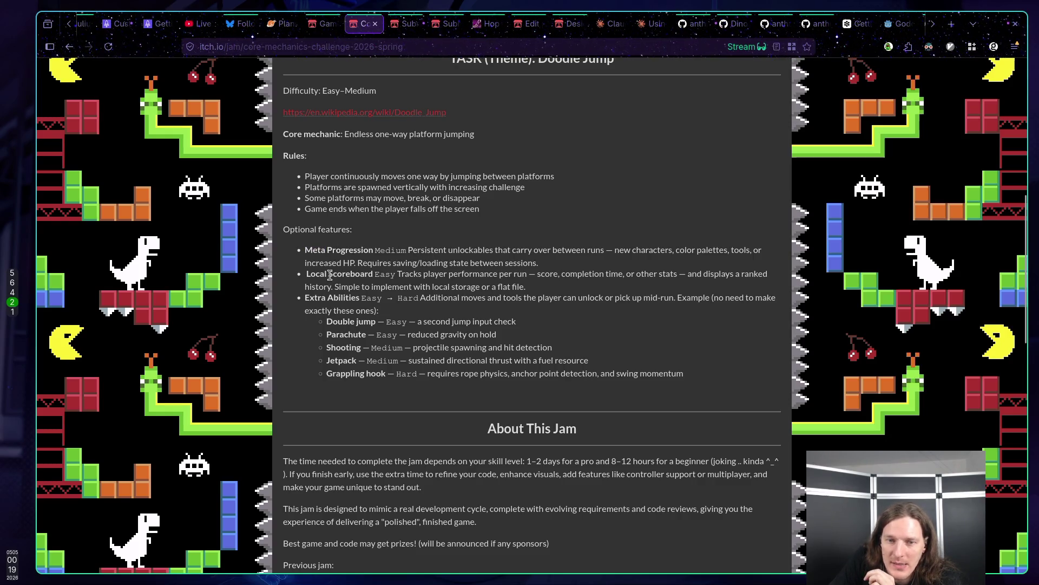
{"action": "left_click_drag", "start_coordinate": [327, 250], "coordinate": [327, 297]}
{"action": "left_click", "coordinate": [322, 247]}
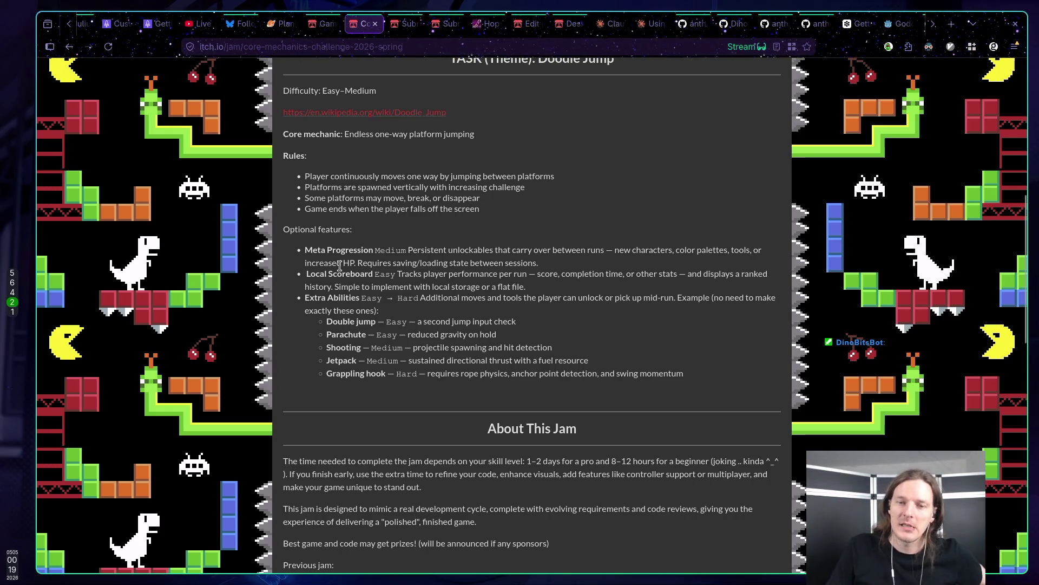
{"action": "scroll", "coordinate": [342, 295], "scroll_direction": "up", "scroll_amount": 3}
{"action": "scroll", "coordinate": [355, 294], "scroll_direction": "up", "scroll_amount": 5}
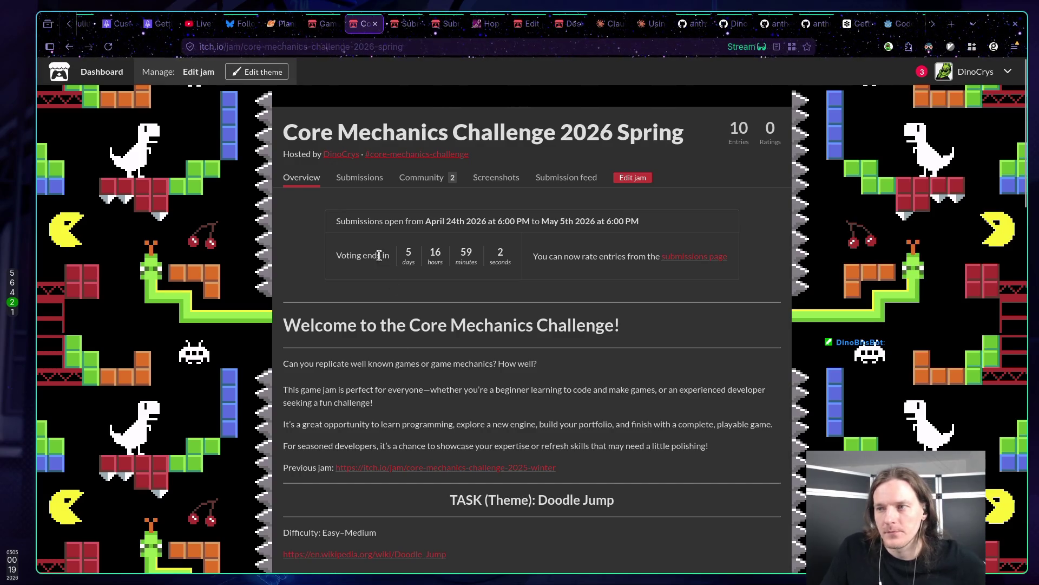
Copy the #core-mechanics-challenge hashtag and return to the empty Bluesky draft.
{"action": "left_click", "coordinate": [321, 26]}
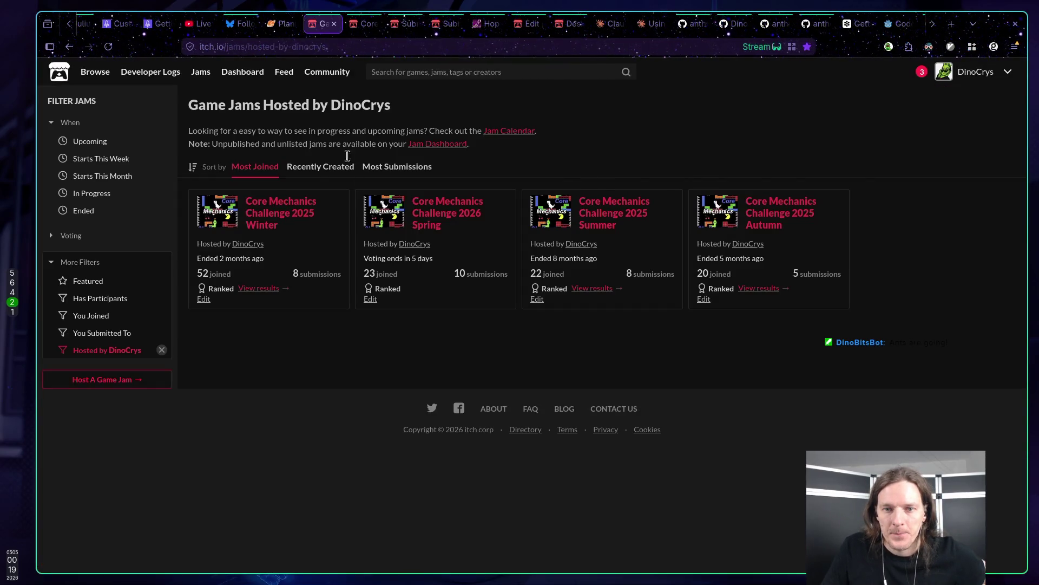
{"action": "left_click", "coordinate": [361, 23]}
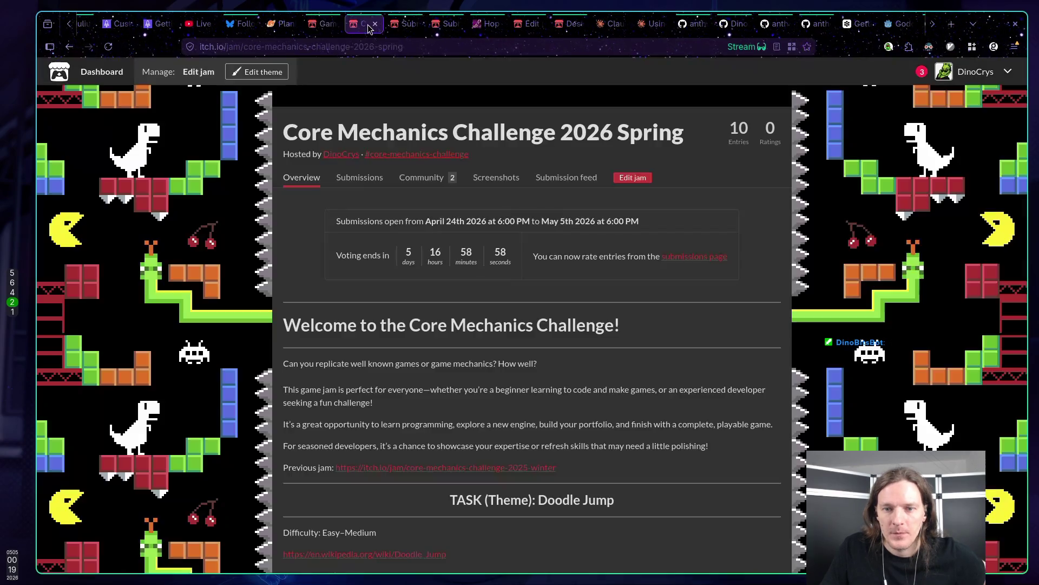
{"action": "mouse_move", "coordinate": [467, 154]}
{"action": "left_mouse_down"}
{"action": "mouse_move", "coordinate": [341, 154]}
{"action": "mouse_move", "coordinate": [368, 165]}
{"action": "mouse_move", "coordinate": [359, 156]}
{"action": "left_mouse_up"}
{"action": "key", "text": "ctrl+c"}
{"action": "left_click", "coordinate": [238, 23]}
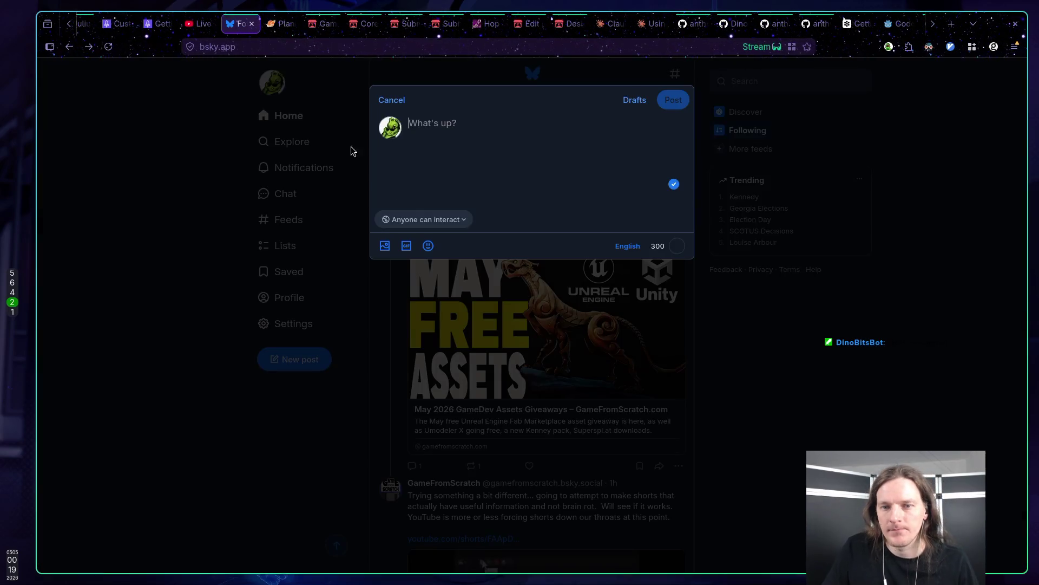
Write 'Submissions for #core-mechanics-challenge #gamejam are now closed! Voting started!' in the post.
{"action": "key", "text": "ctrl+v"}
{"action": "type", "text": "is"}
{"action": "key", "text": "BackSpace"}
{"action": "key", "text": "BackSpace"}
{"action": "key", "text": "BackSpace"}
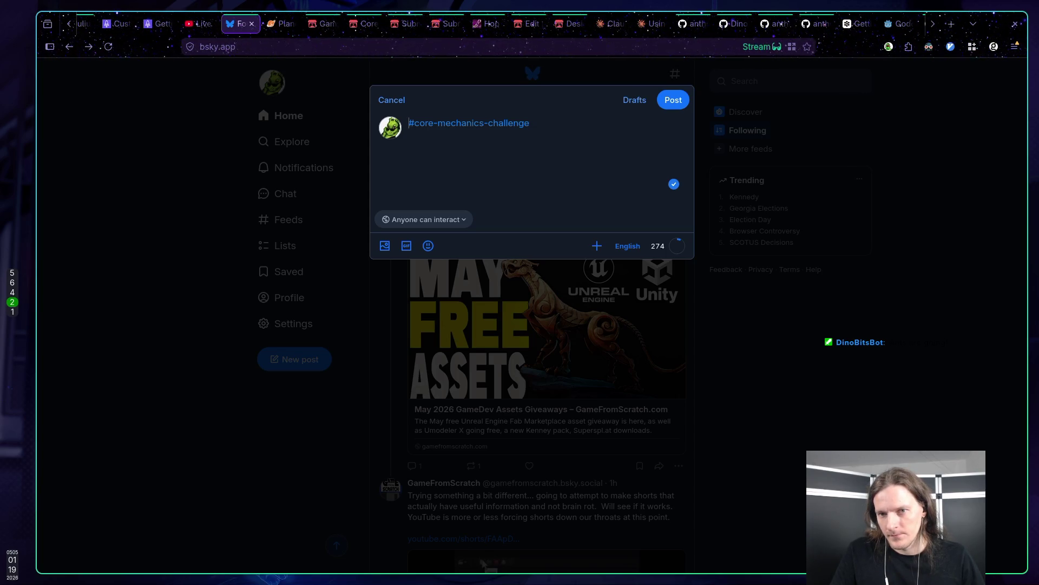
{"action": "type", "text": "Submission"}
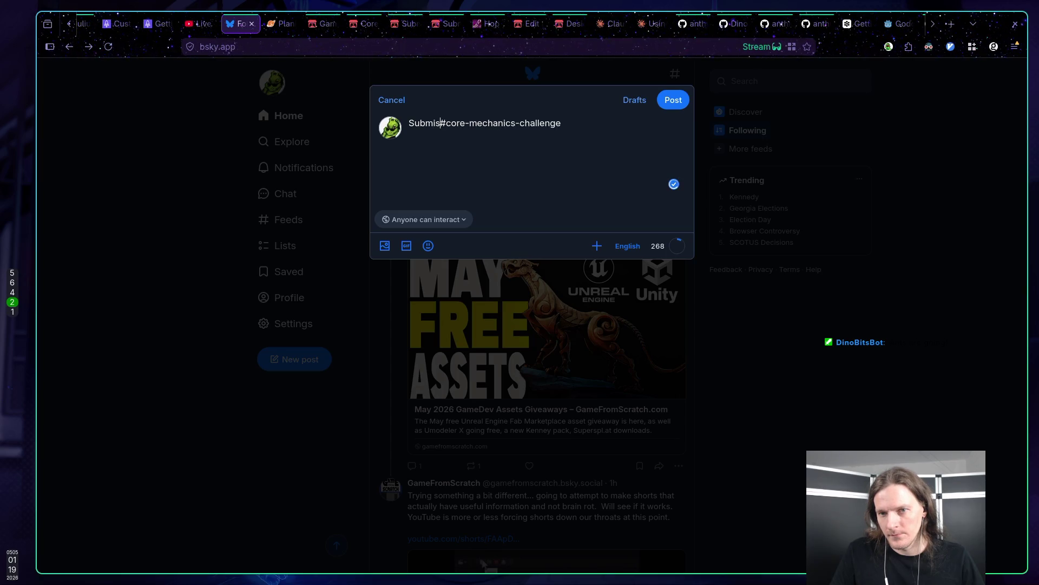
{"action": "type", "text": "s for "}
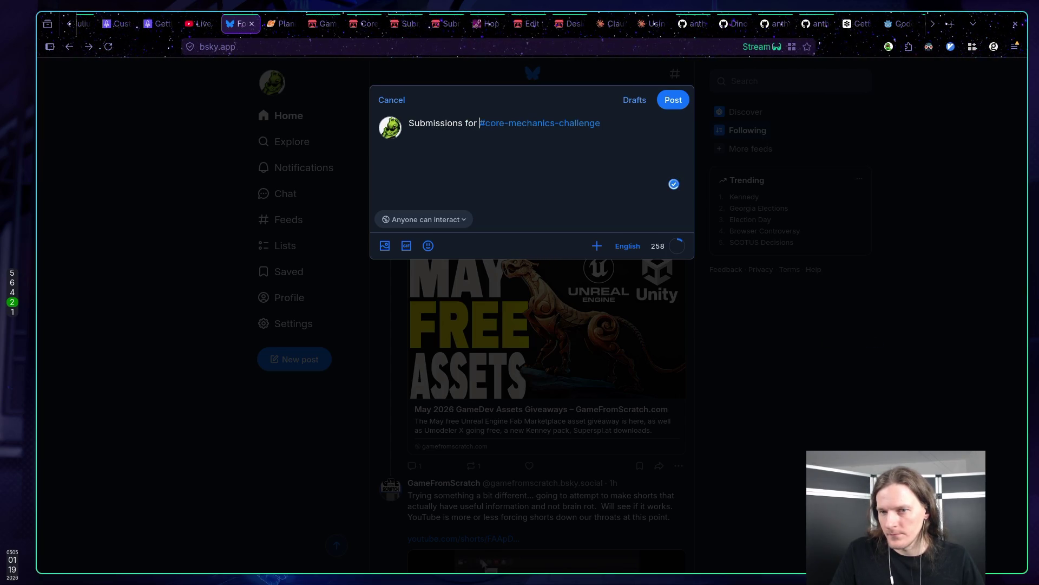
{"action": "type", "text": "#core-mechanics-challenge #ma"}
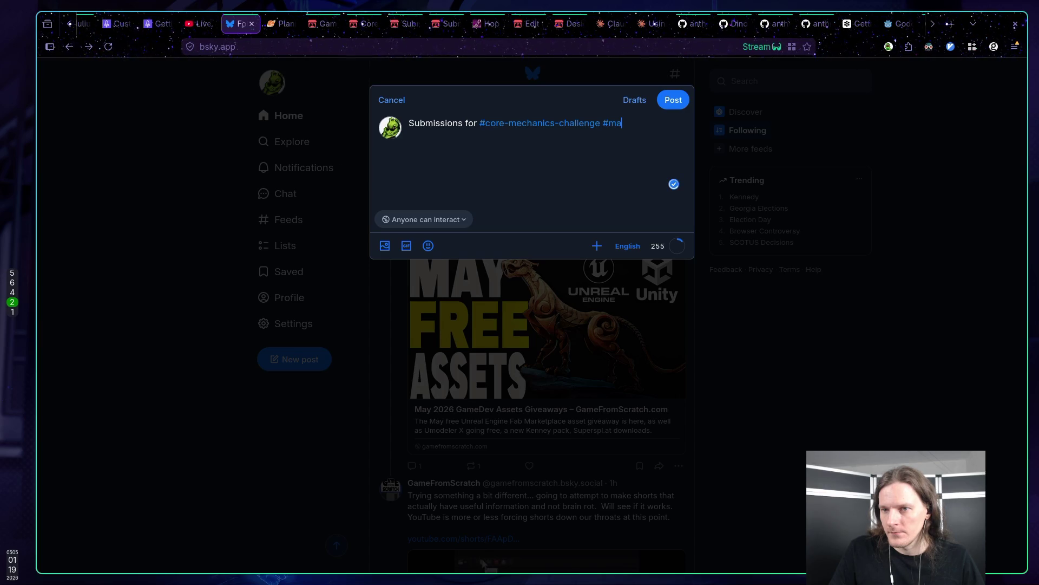
{"action": "key", "text": "BackSpace"}
{"action": "key", "text": "BackSpace"}
{"action": "type", "text": "gamejam "}
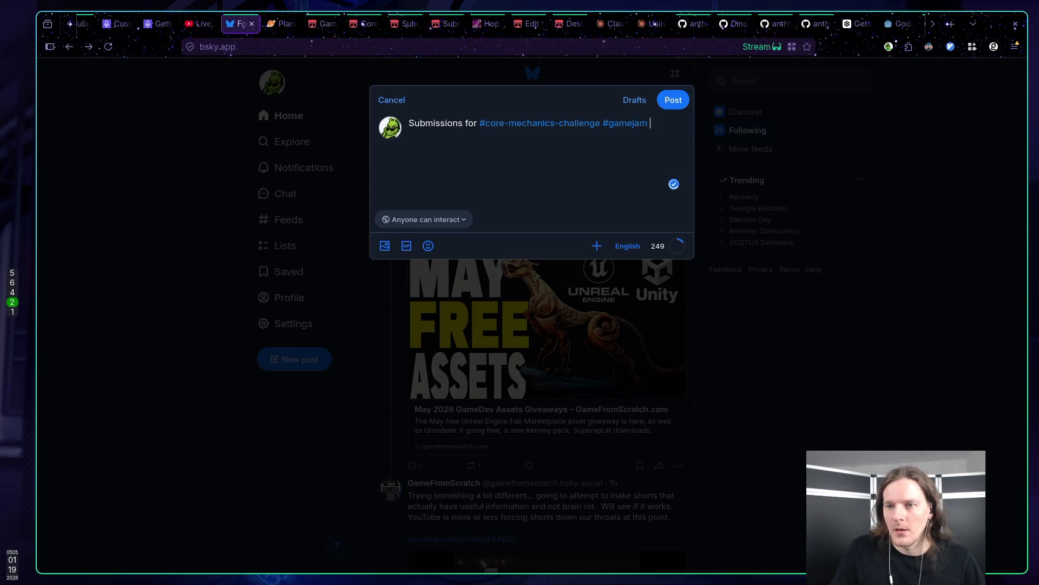
{"action": "type", "text": "are now closed! Voting started! "}
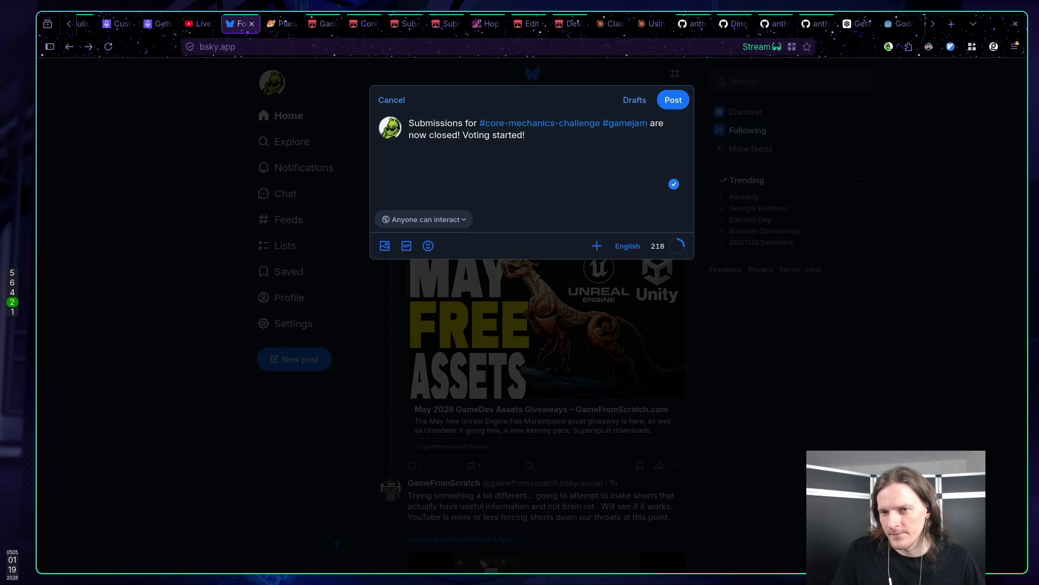
{"action": "type", "text": "This time "}
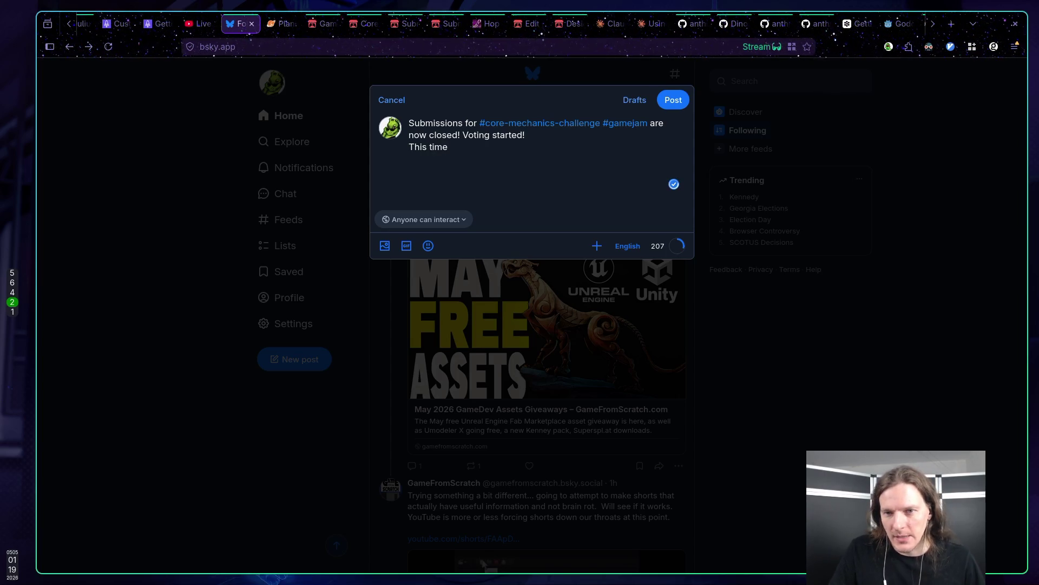
{"action": "type", "text": "we"}
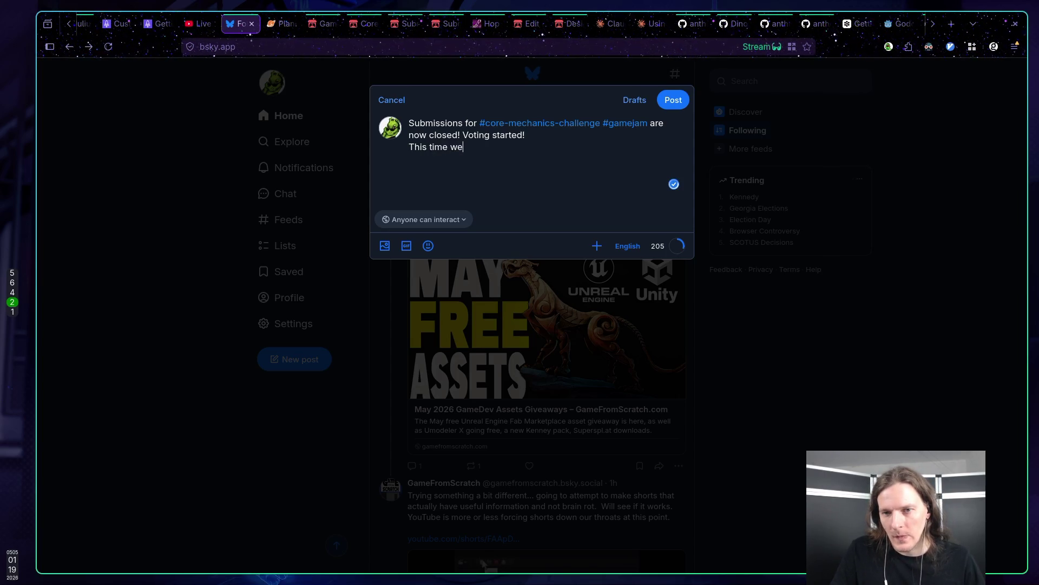
{"action": "type", "text": " had"}
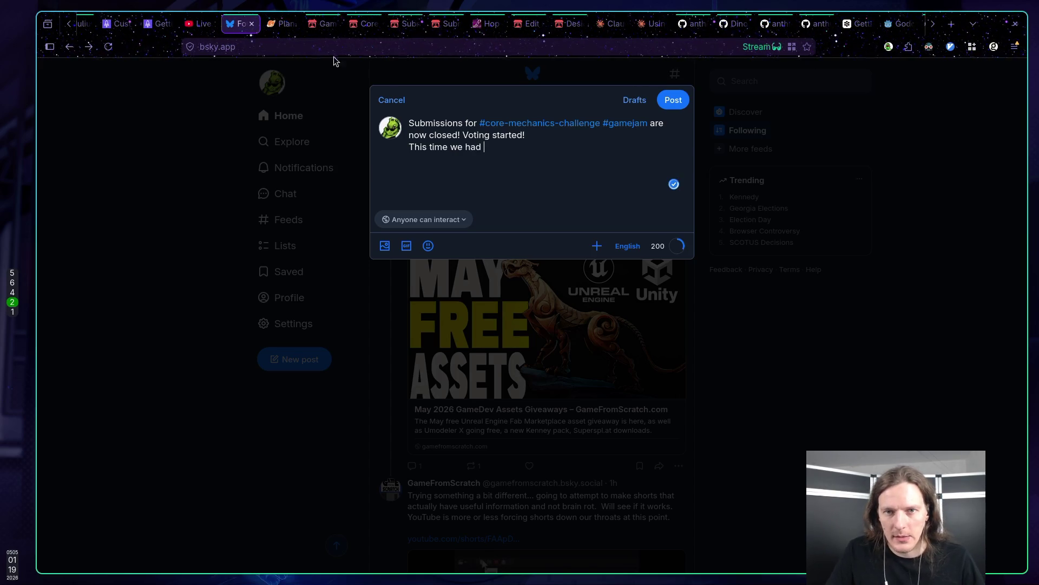
Check the Spring jam's counts and add '23 joined and 10 submissions! That's the new record!'.
{"action": "left_click", "coordinate": [323, 25]}
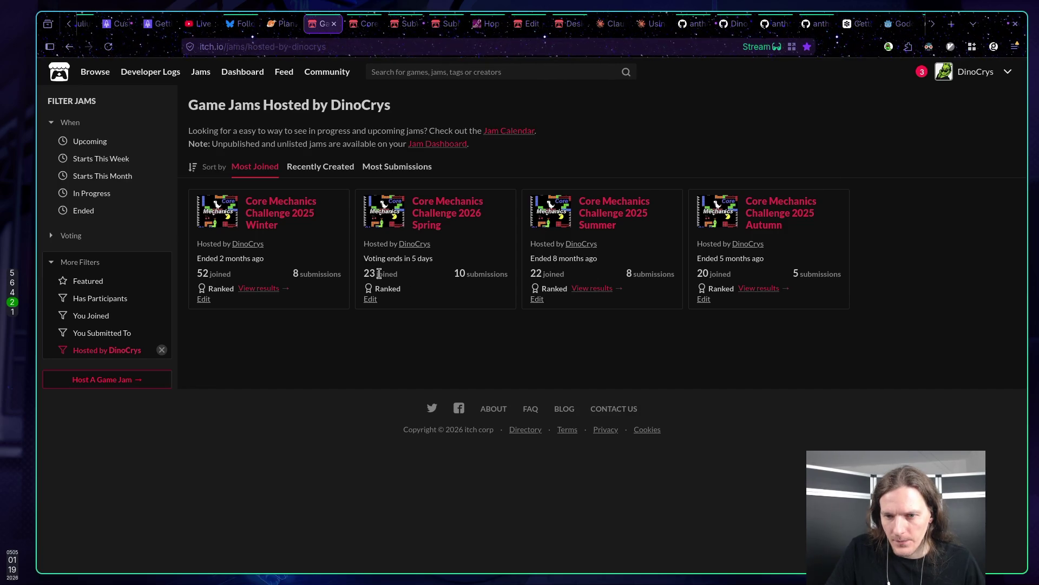
{"action": "left_click", "coordinate": [238, 24]}
{"action": "type", "text": "23 "}
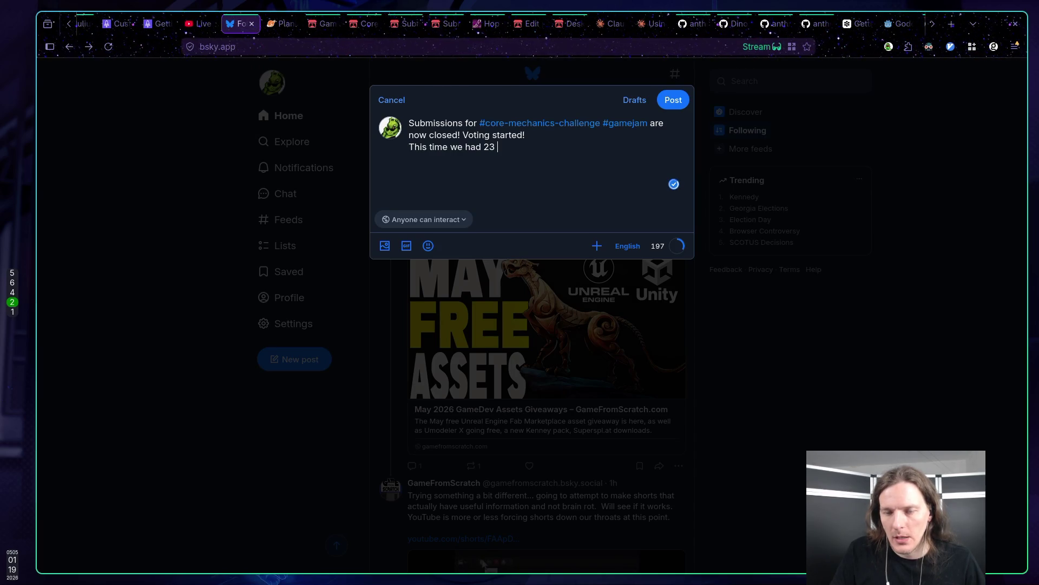
{"action": "type", "text": "join"}
{"action": "key", "text": "BackSpace"}
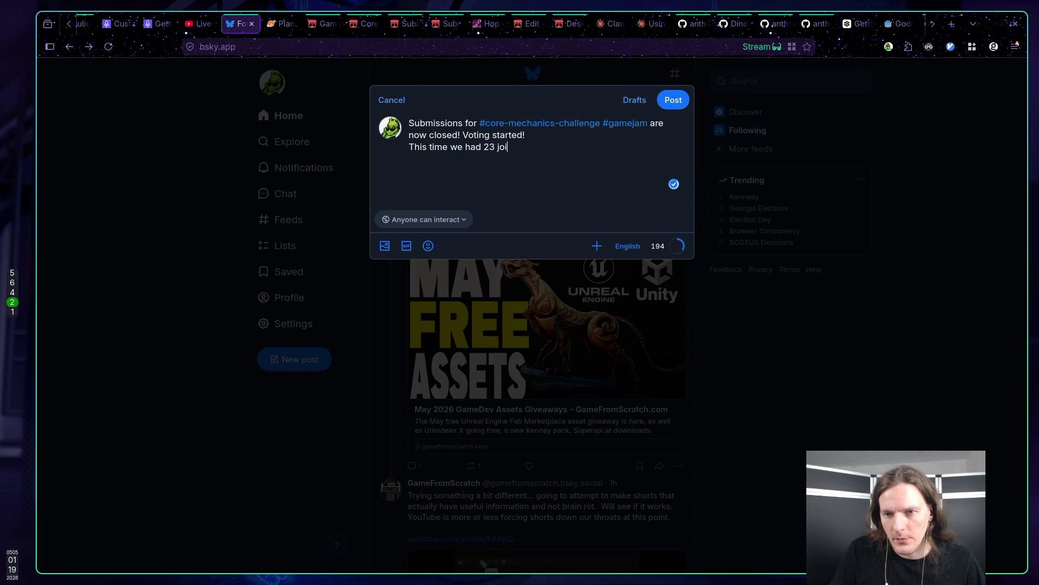
{"action": "type", "text": "ne"}
{"action": "type", "text": "and 10 sumbissio"}
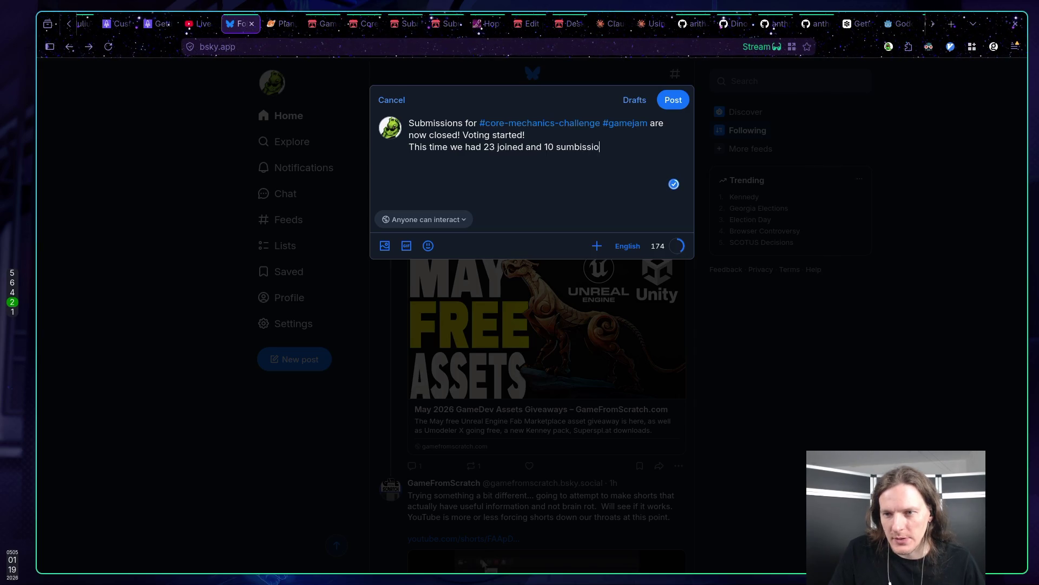
{"action": "type", "text": " - "}
{"action": "type", "text": "s! Tha"}
{"action": "type", "text": "the new reco"}
{"action": "type", "text": "rd!"}
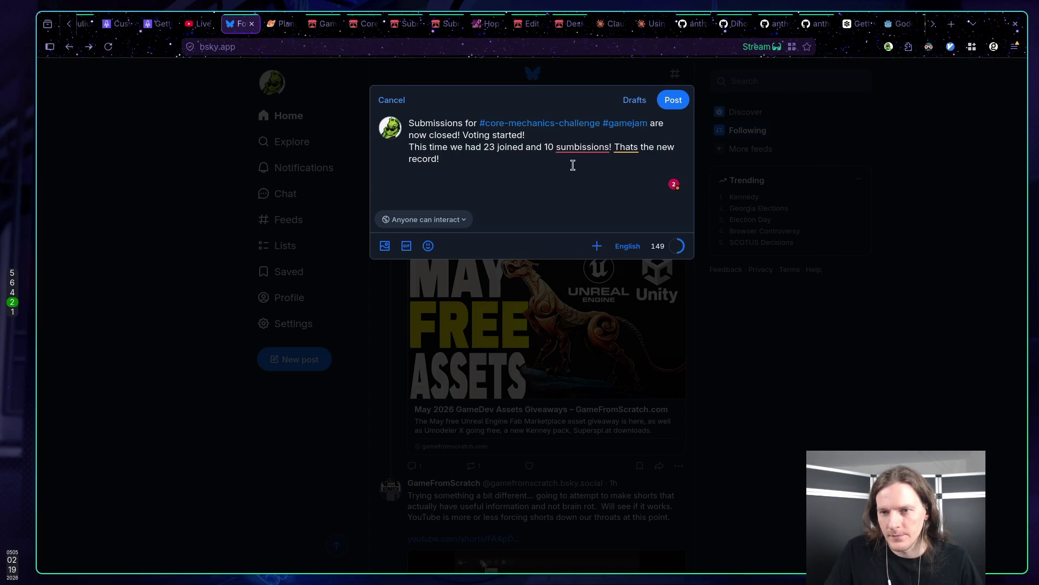
Correct the misspellings to 'submissions' and 'That's'.
{"action": "right_click", "coordinate": [583, 146]}
{"action": "left_click", "coordinate": [582, 215]}
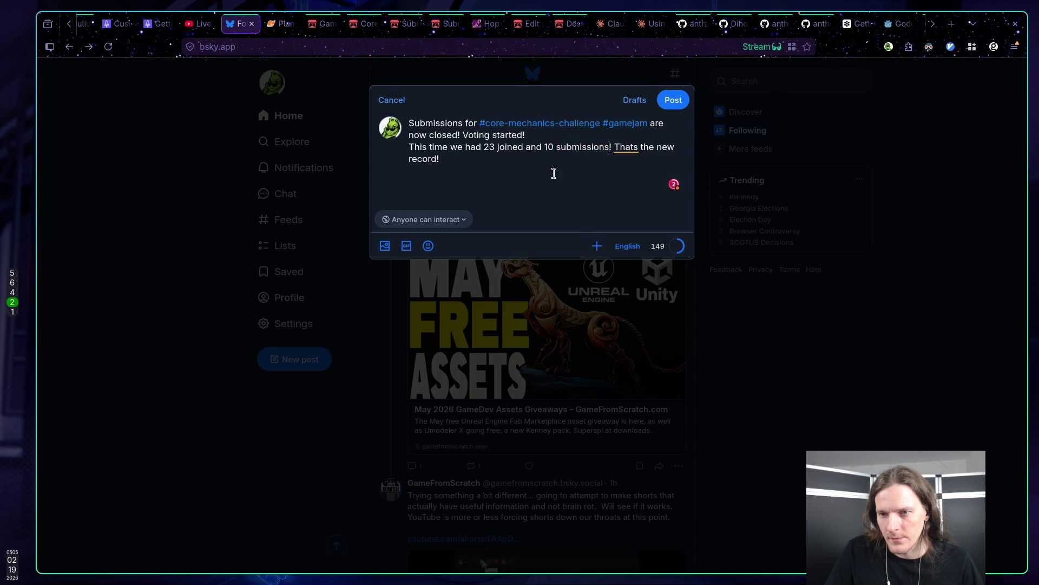
{"action": "left_click", "coordinate": [635, 147]}
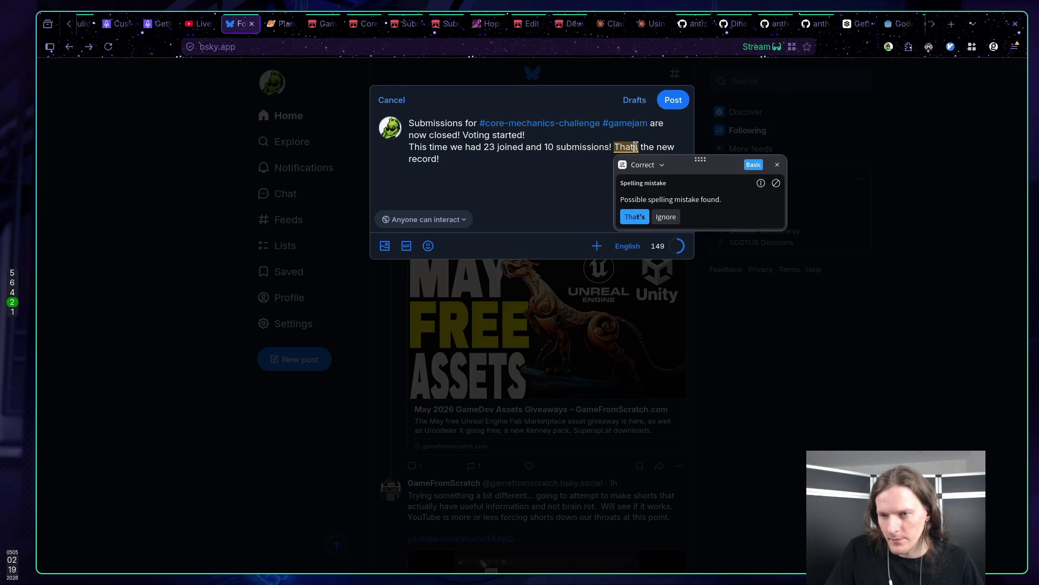
{"action": "type", "text": "'"}
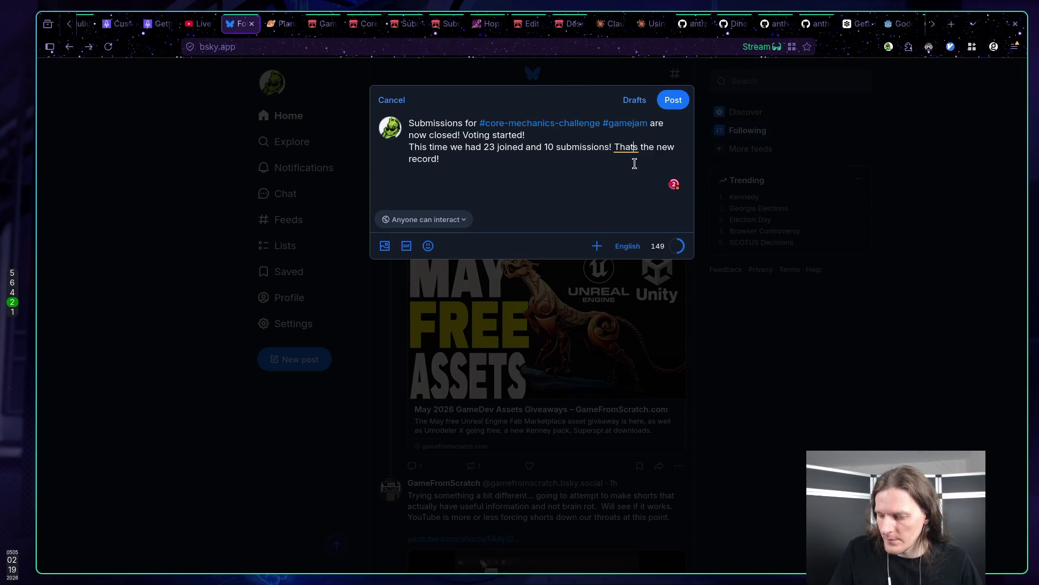
{"action": "left_click", "coordinate": [512, 180]}
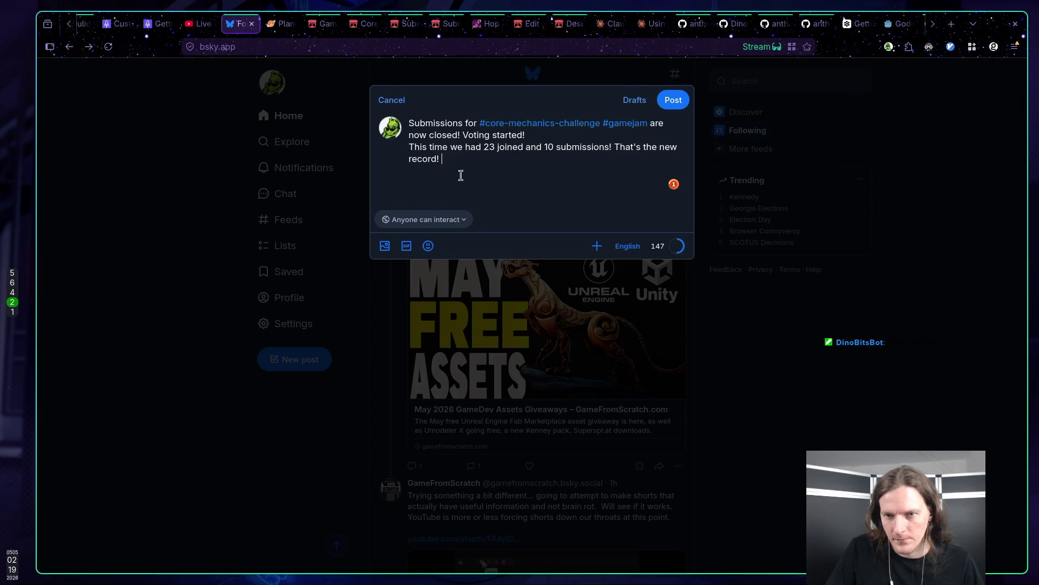
Add the Party Popper emoji after 'record!' and publish the announcement.
{"action": "left_click", "coordinate": [430, 248]}
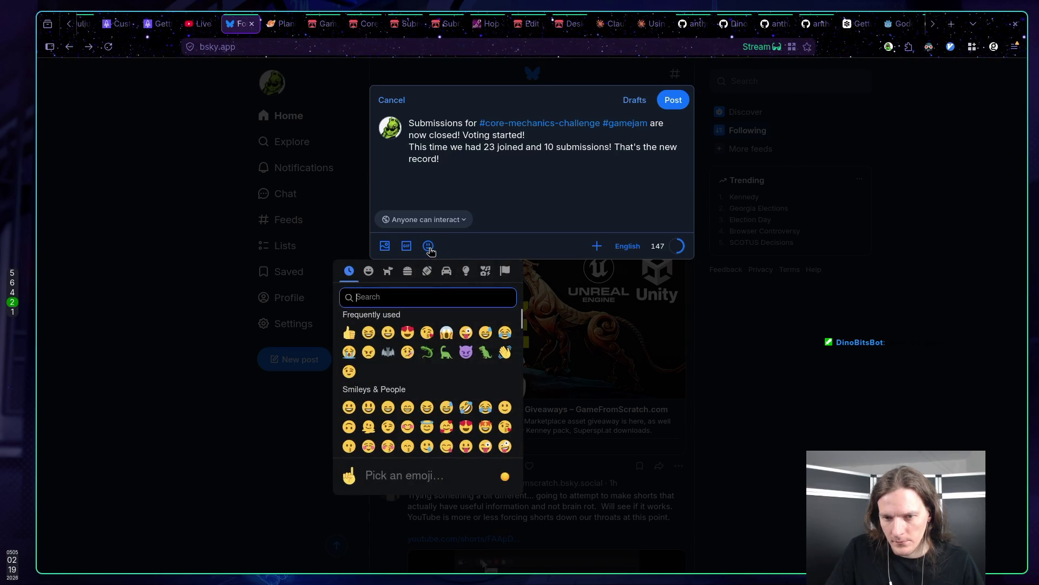
{"action": "type", "text": "yay"}
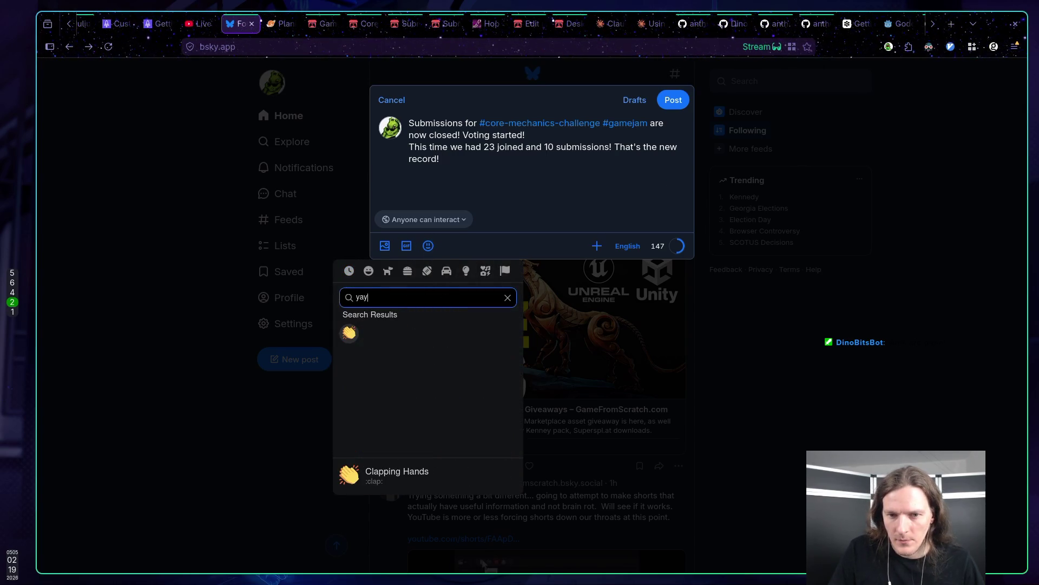
{"action": "key", "text": "BackSpace"}
{"action": "key", "text": "BackSpace"}
{"action": "key", "text": "BackSpace"}
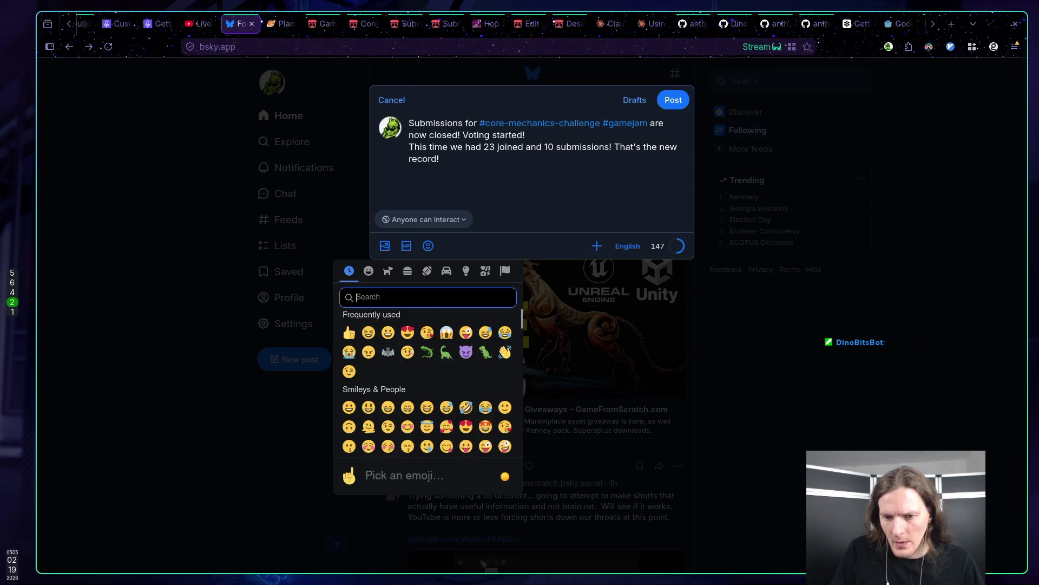
{"action": "type", "text": "par"}
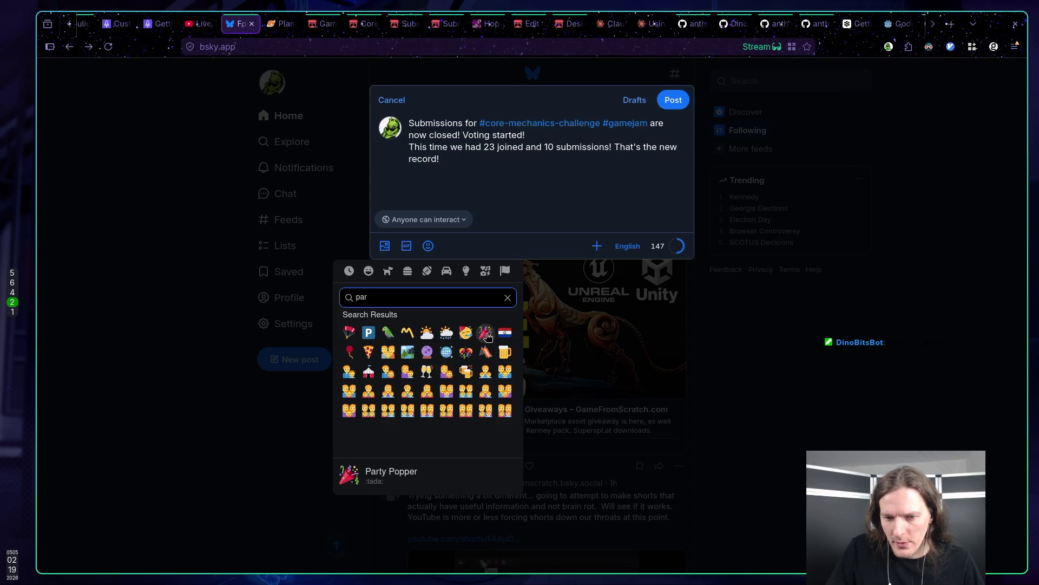
{"action": "left_click", "coordinate": [486, 335]}
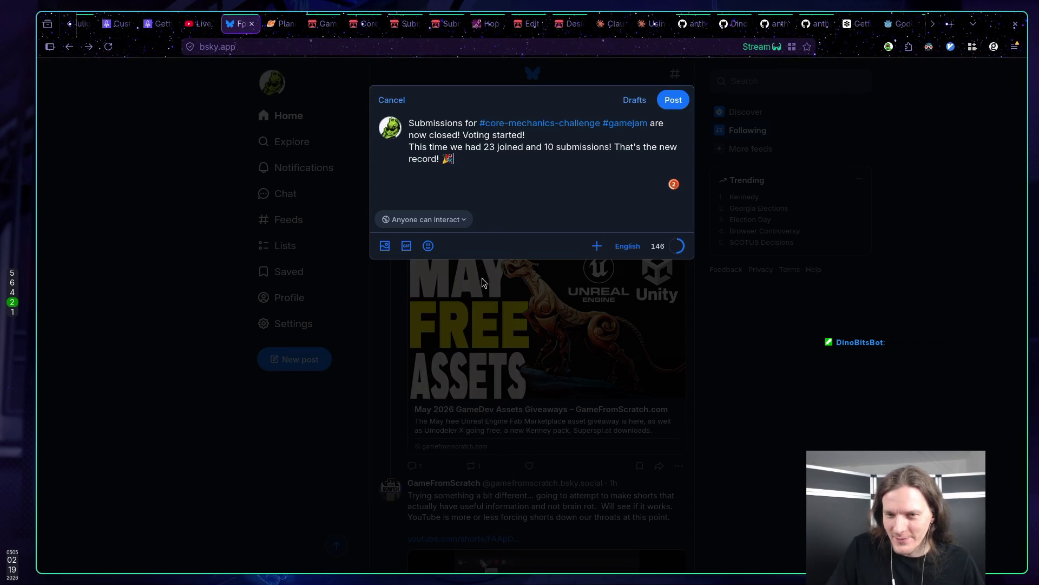
{"action": "left_click", "coordinate": [673, 102]}
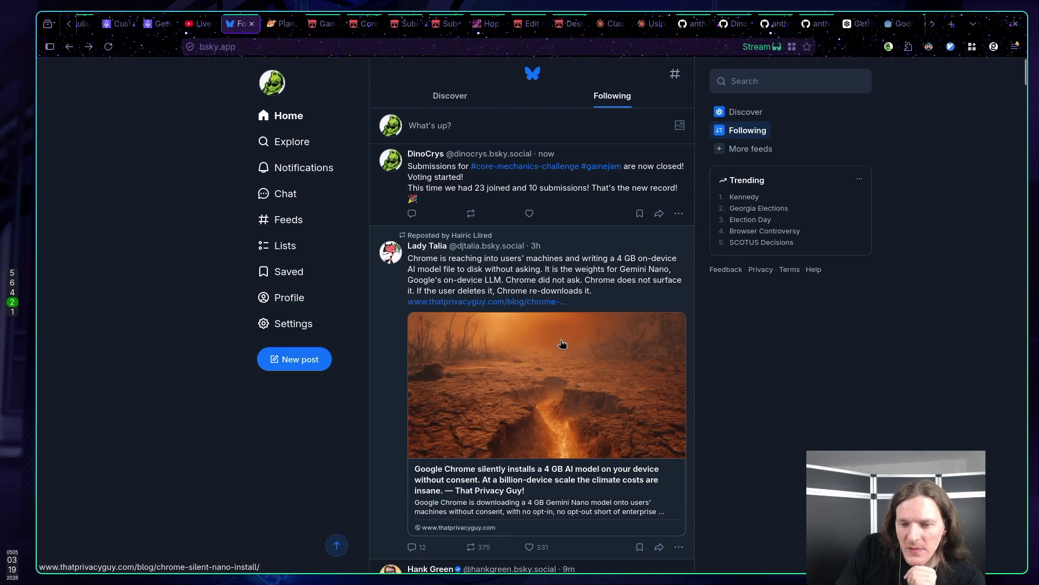
Like the repost about Chrome silently installing a 4 GB AI model, raising it to 332.
{"action": "scroll", "coordinate": [565, 345], "scroll_direction": "down", "scroll_amount": 3}
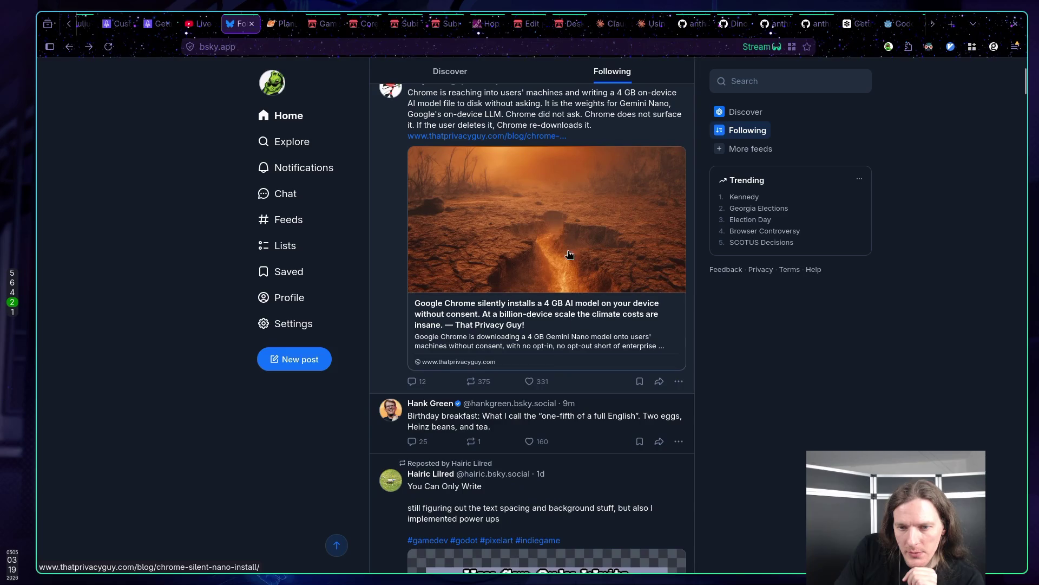
{"action": "left_click", "coordinate": [529, 381]}
{"action": "scroll", "coordinate": [533, 234], "scroll_direction": "up", "scroll_amount": 3}
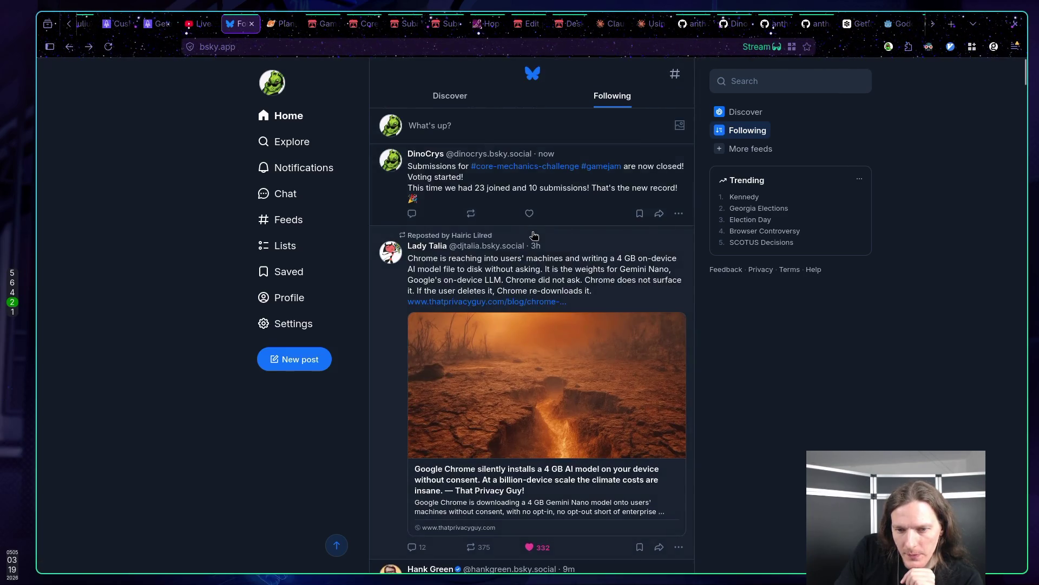
{"action": "scroll", "coordinate": [533, 234], "scroll_direction": "down", "scroll_amount": 2}
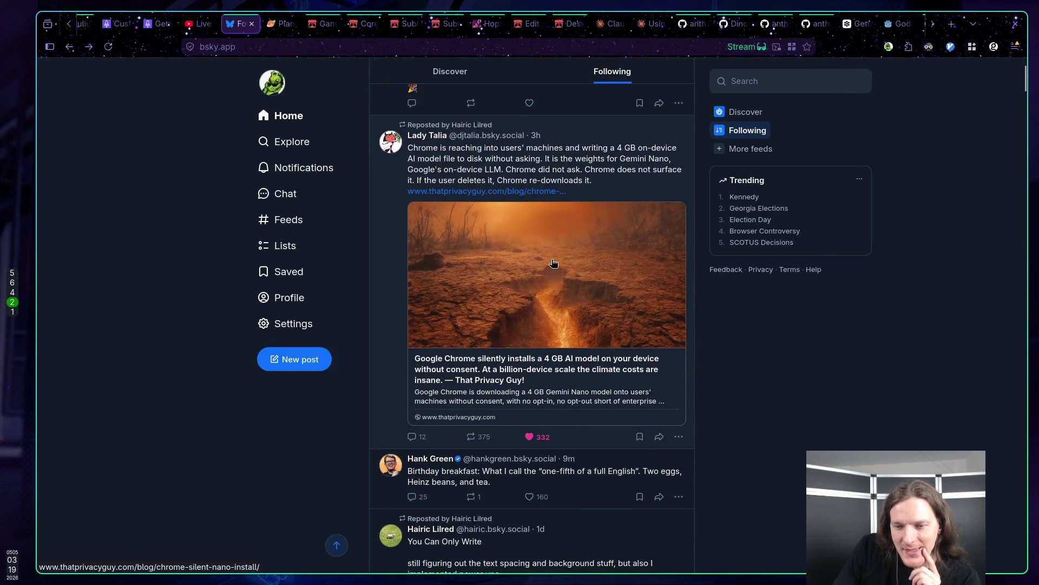
{"action": "scroll", "coordinate": [554, 263], "scroll_direction": "up", "scroll_amount": 1}
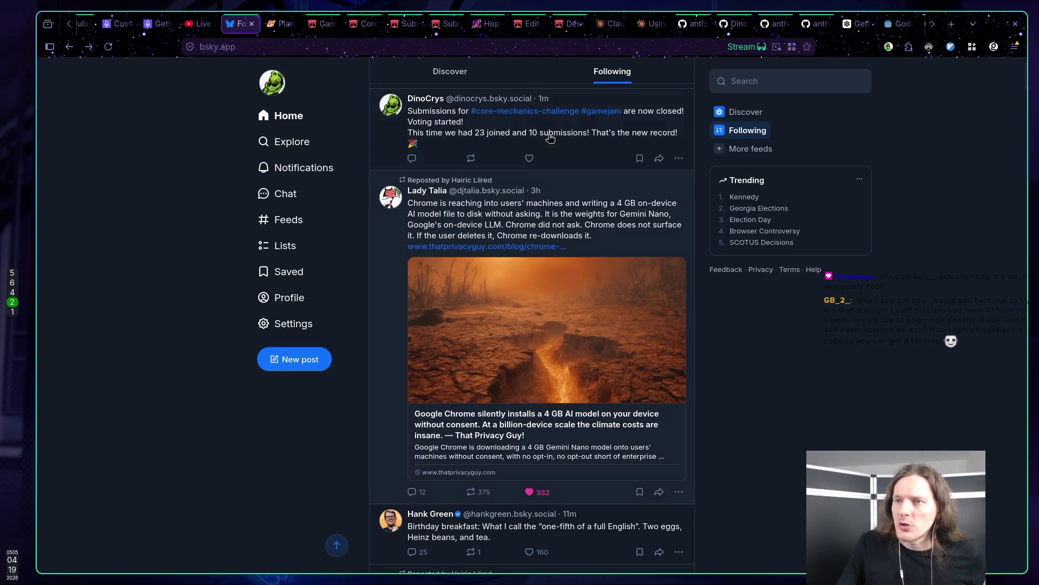
{"action": "left_click", "coordinate": [812, 24]}
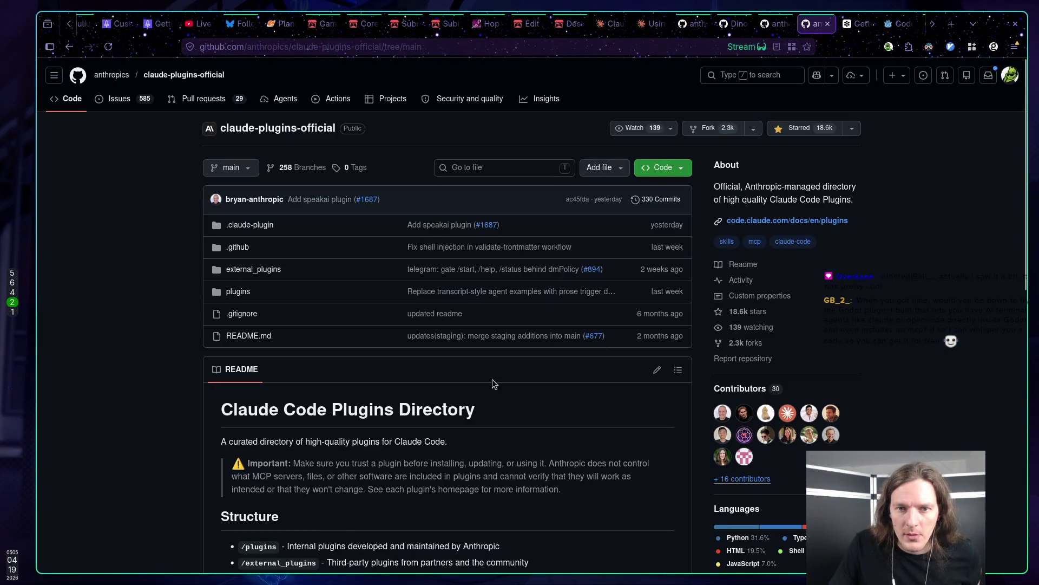
Look over the claude-plugins-official, godot-mcp-pro and godot-mcp repositories, then switch to the editor workspace.
{"action": "left_click", "coordinate": [775, 24]}
{"action": "scroll", "coordinate": [704, 23], "scroll_direction": "down", "scroll_amount": 3}
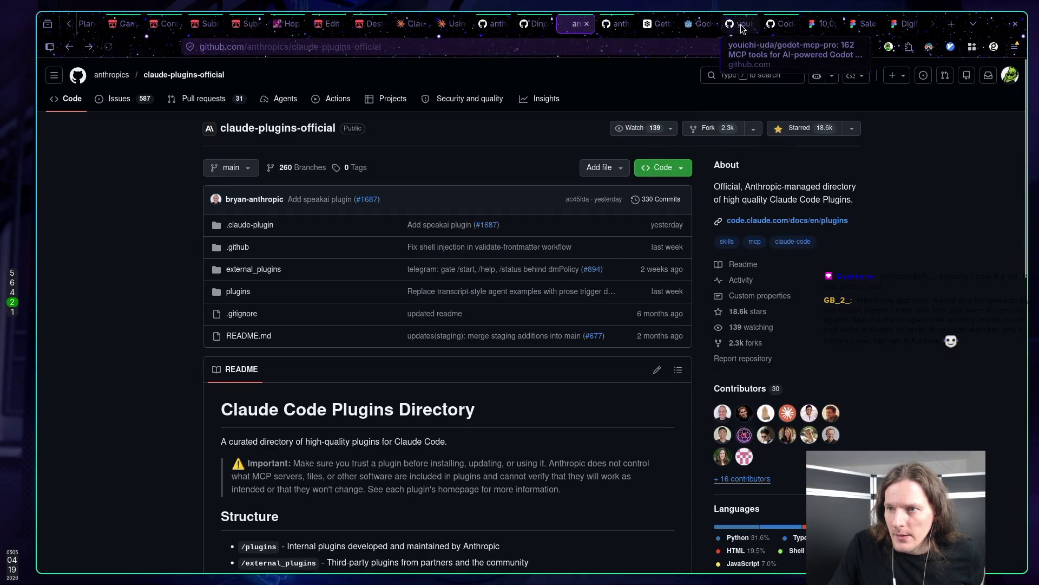
{"action": "left_click", "coordinate": [741, 24]}
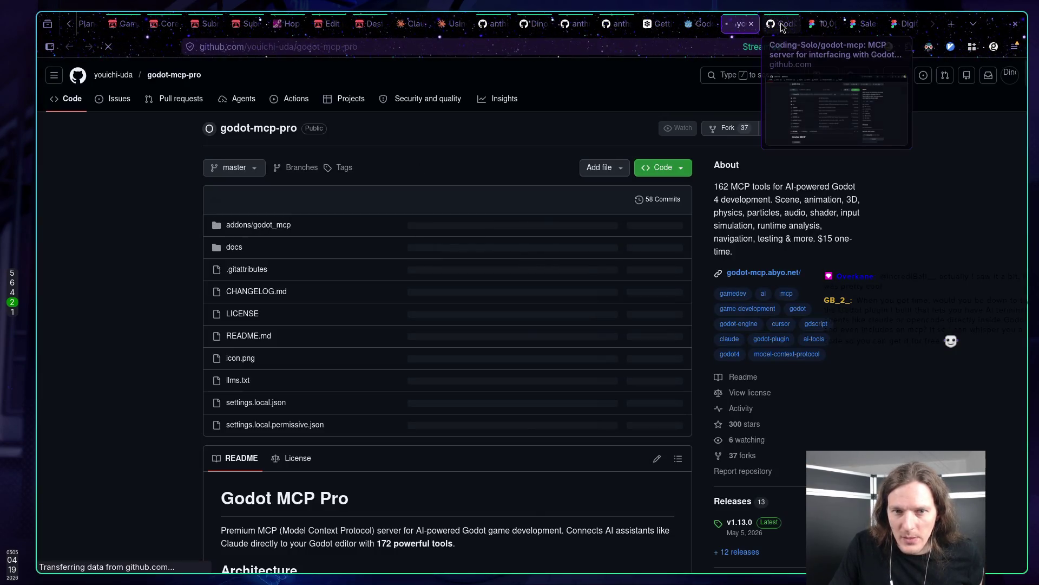
{"action": "left_click", "coordinate": [777, 28]}
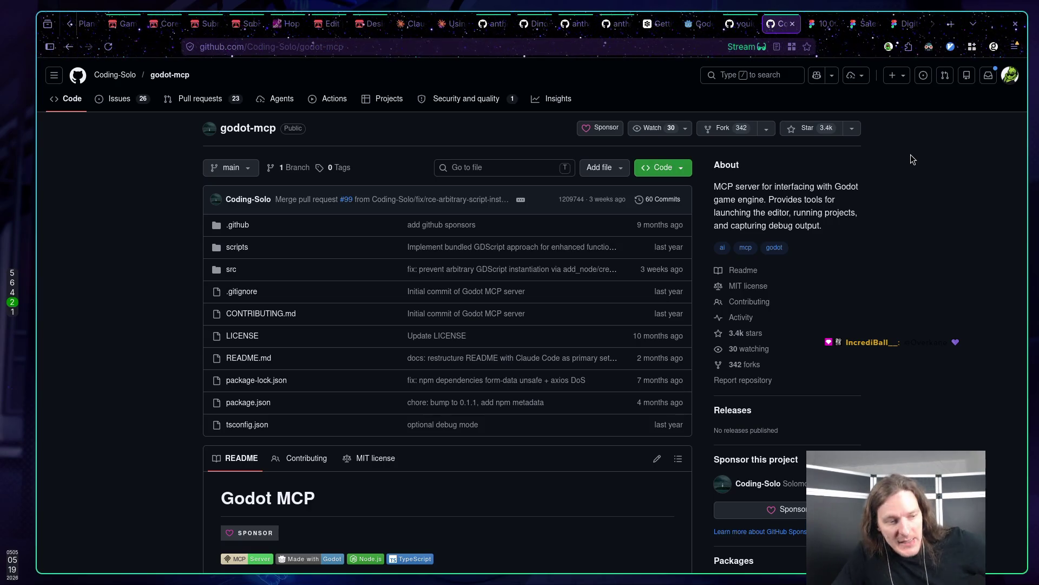
{"action": "key", "text": "super+1"}
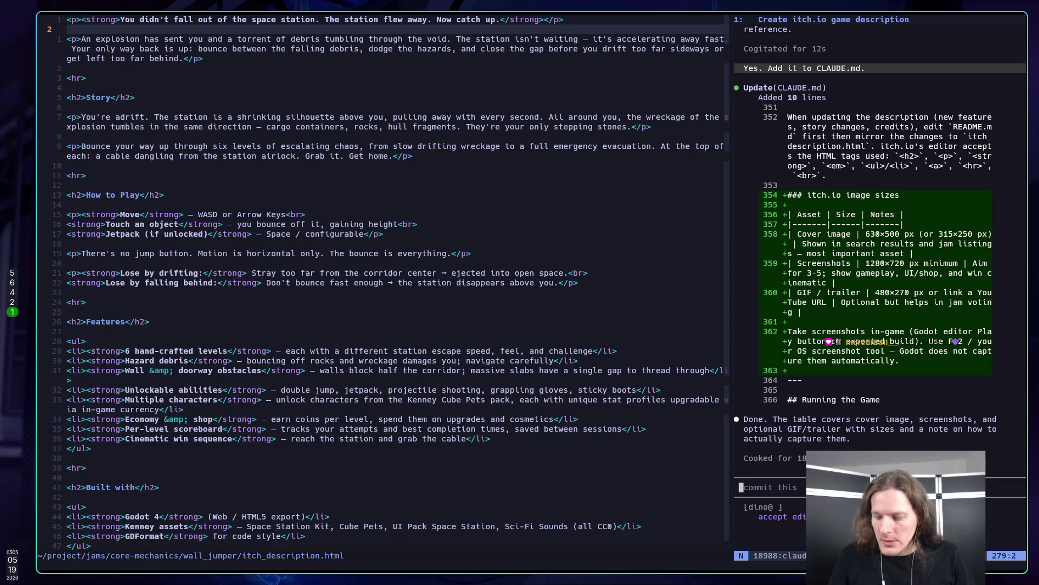
{"action": "key", "text": "ctrl+h"}
{"action": "key", "text": "j"}
{"action": "key", "text": "j"}
{"action": "key", "text": "j"}
{"action": "key", "text": "j"}
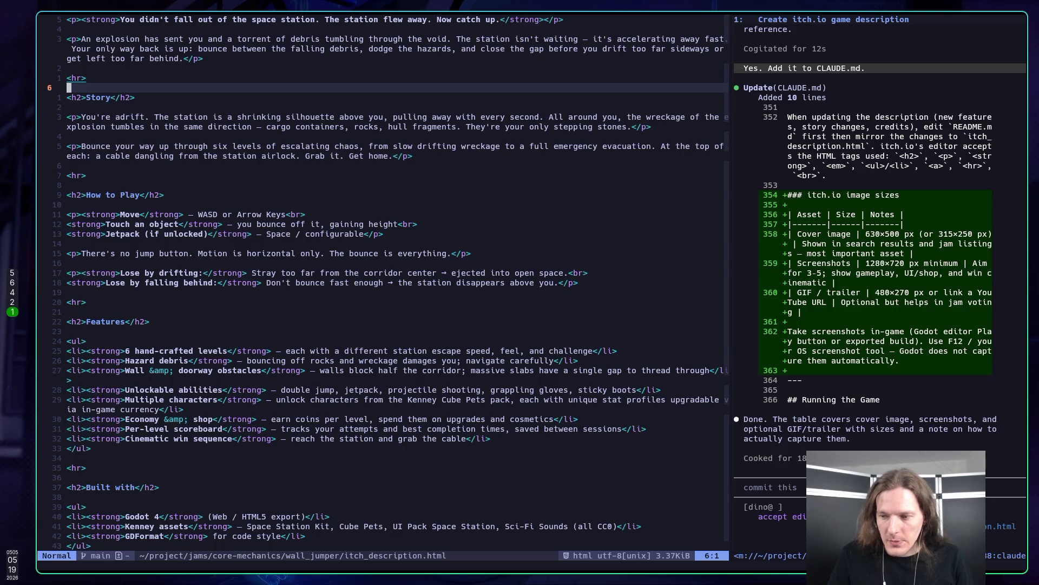
{"action": "key", "text": "j"}
{"action": "key", "text": "j"}
{"action": "key", "text": "j"}
{"action": "key", "text": "k"}
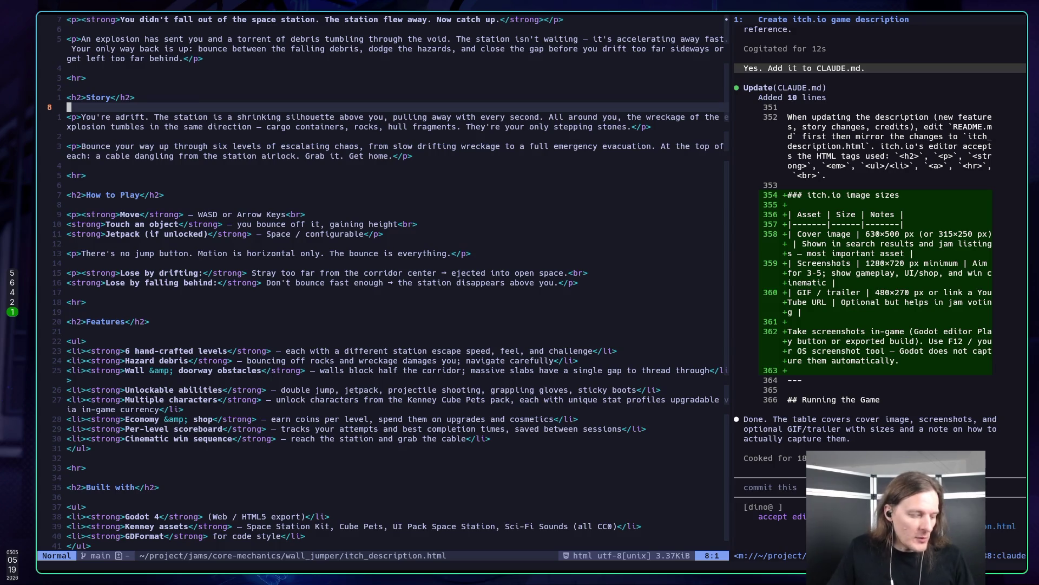
{"action": "key", "text": "super+2"}
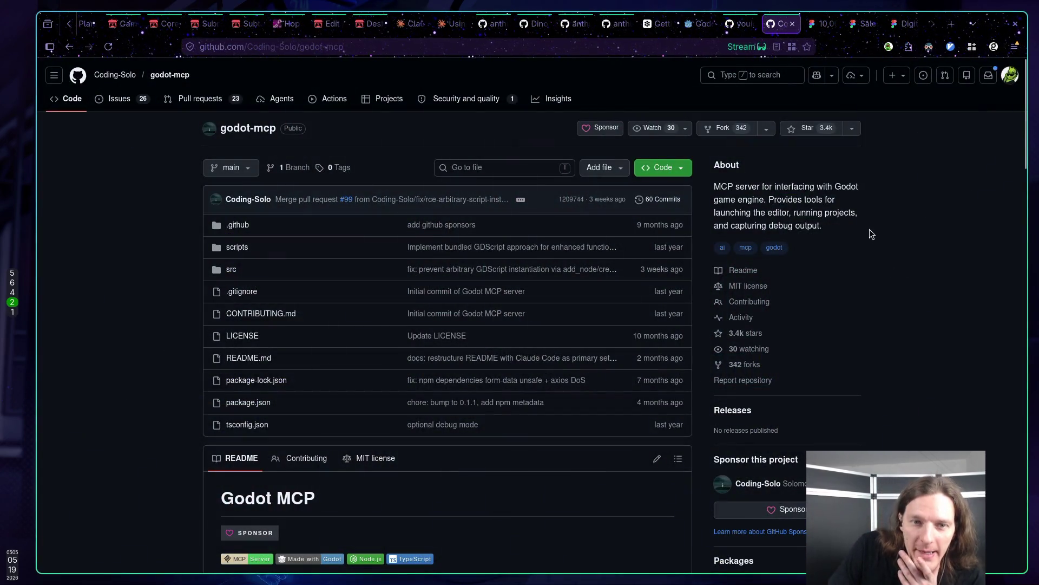
Read the Godot MCP Pro README on its 172-tool server and Full, 3D, Lite, Minimal modes.
{"action": "left_click", "coordinate": [738, 24]}
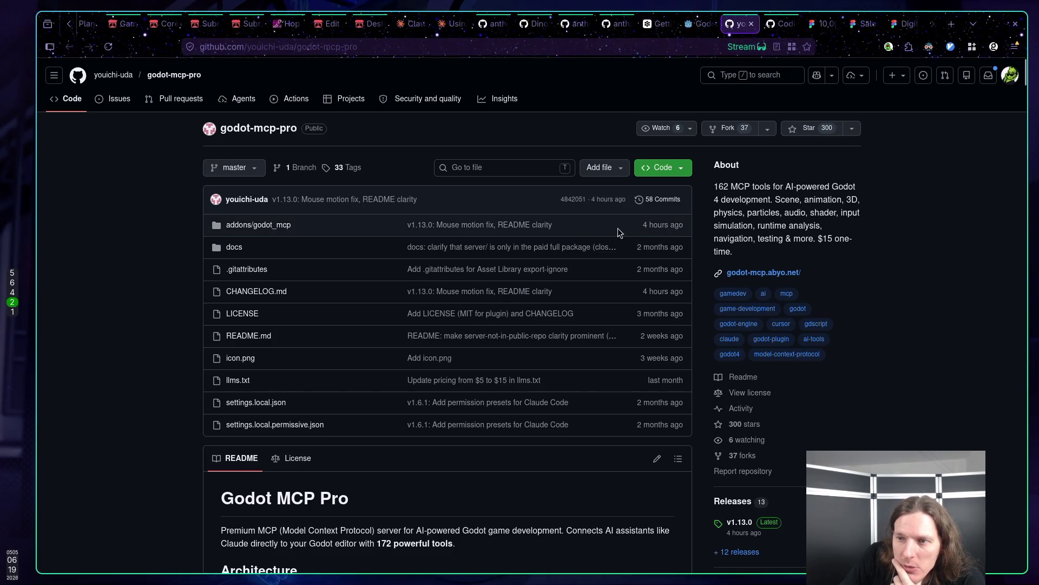
{"action": "left_click_drag", "start_coordinate": [715, 184], "coordinate": [806, 212]}
{"action": "left_click", "coordinate": [806, 212]}
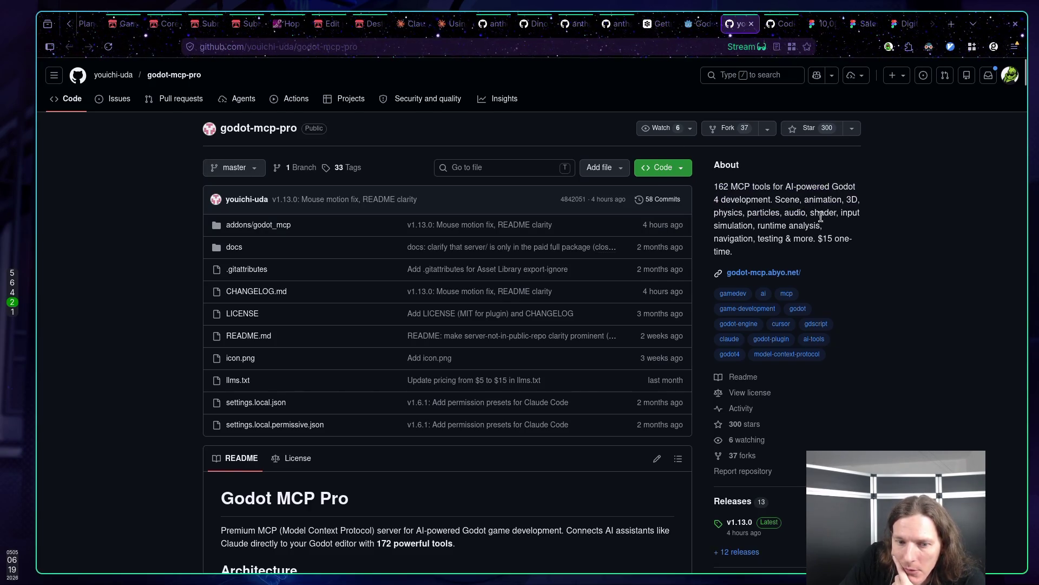
{"action": "scroll", "coordinate": [836, 224], "scroll_direction": "down", "scroll_amount": 8}
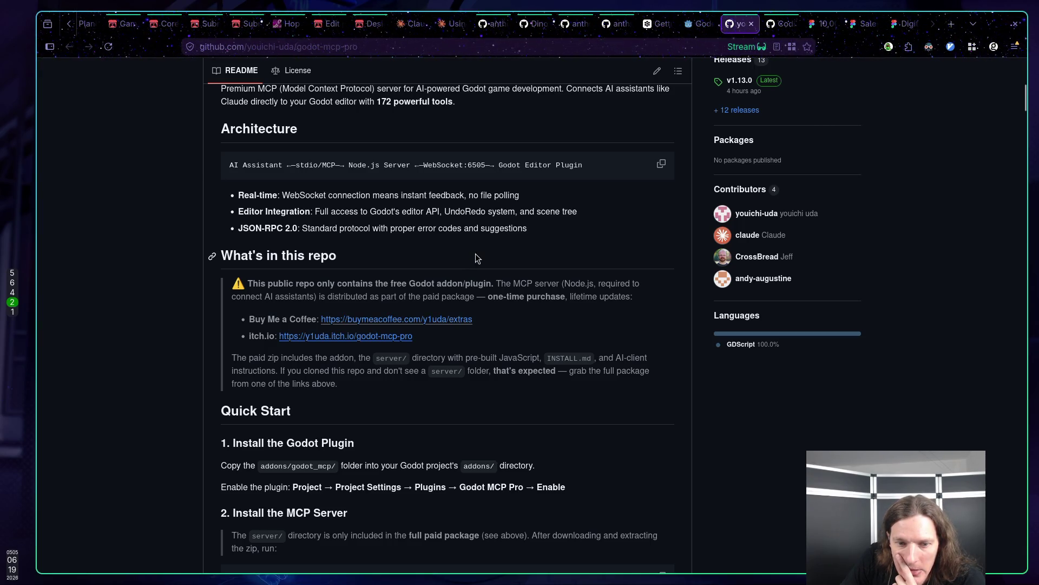
{"action": "scroll", "coordinate": [512, 257], "scroll_direction": "down", "scroll_amount": 3}
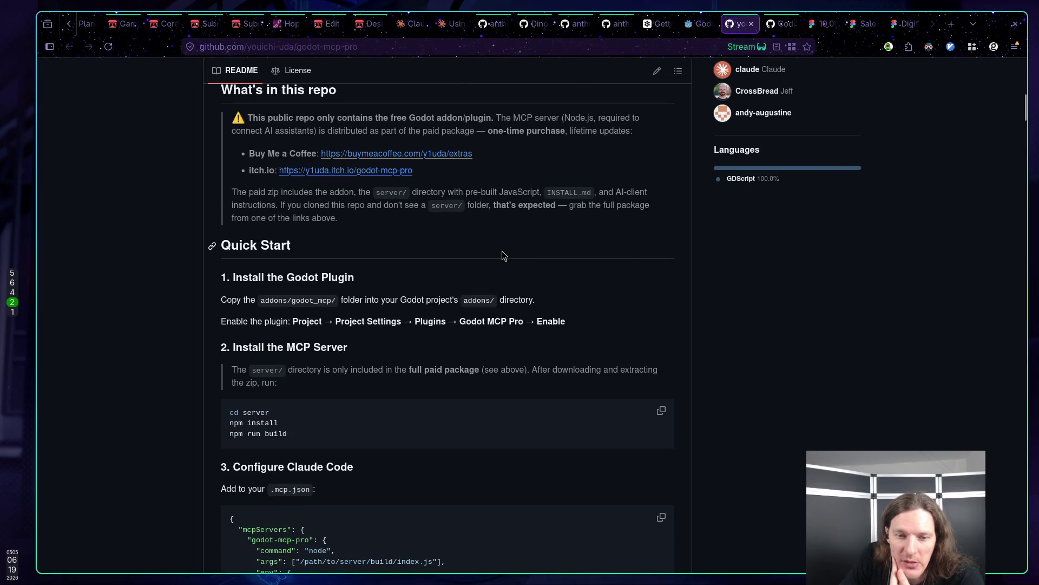
{"action": "scroll", "coordinate": [503, 254], "scroll_direction": "down", "scroll_amount": 5}
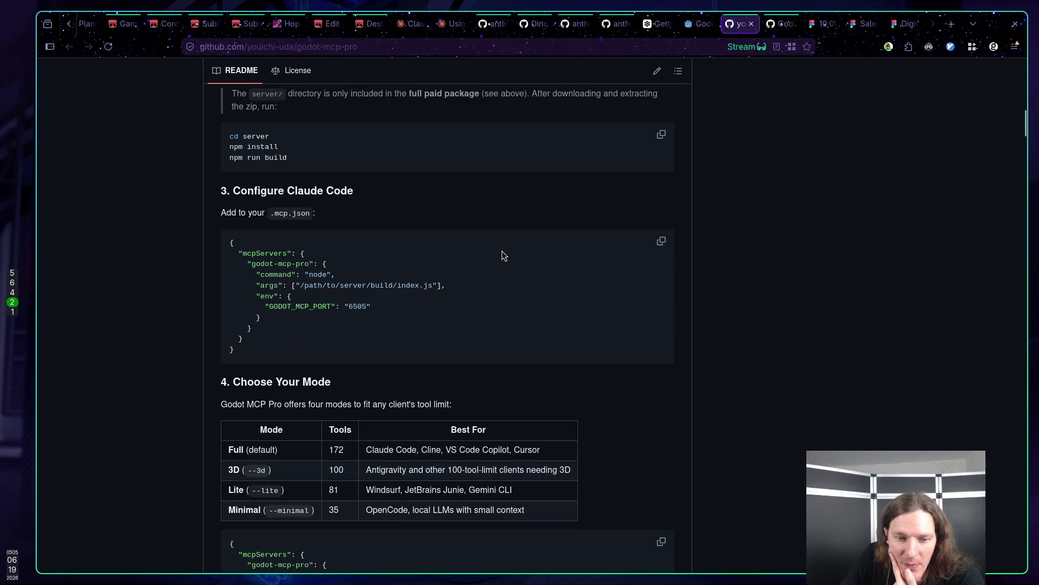
{"action": "scroll", "coordinate": [501, 252], "scroll_direction": "down", "scroll_amount": 4}
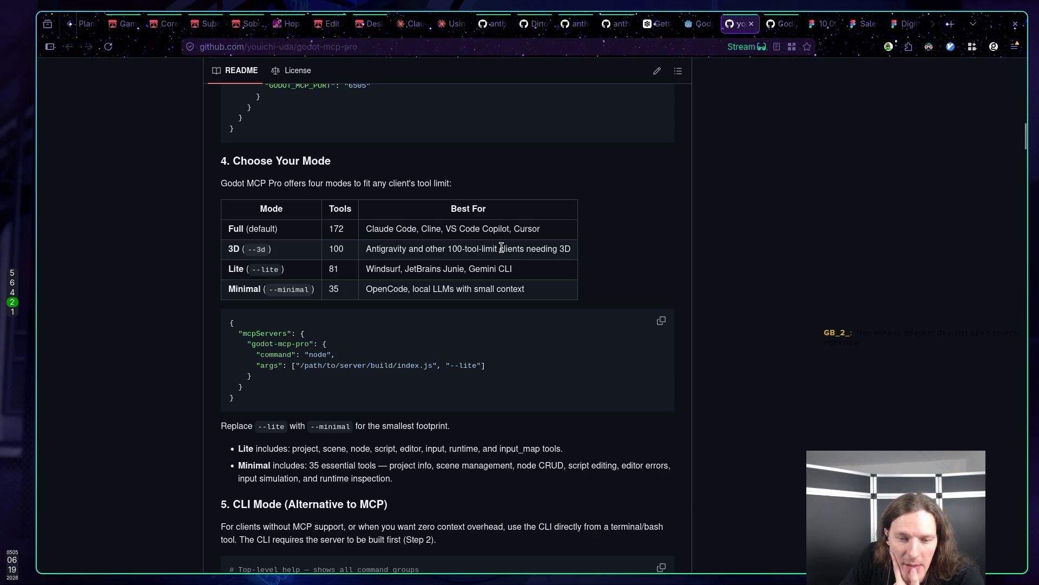
{"action": "scroll", "coordinate": [501, 249], "scroll_direction": "down", "scroll_amount": 10}
{"action": "scroll", "coordinate": [501, 254], "scroll_direction": "up", "scroll_amount": 13}
{"action": "scroll", "coordinate": [499, 254], "scroll_direction": "up", "scroll_amount": 15}
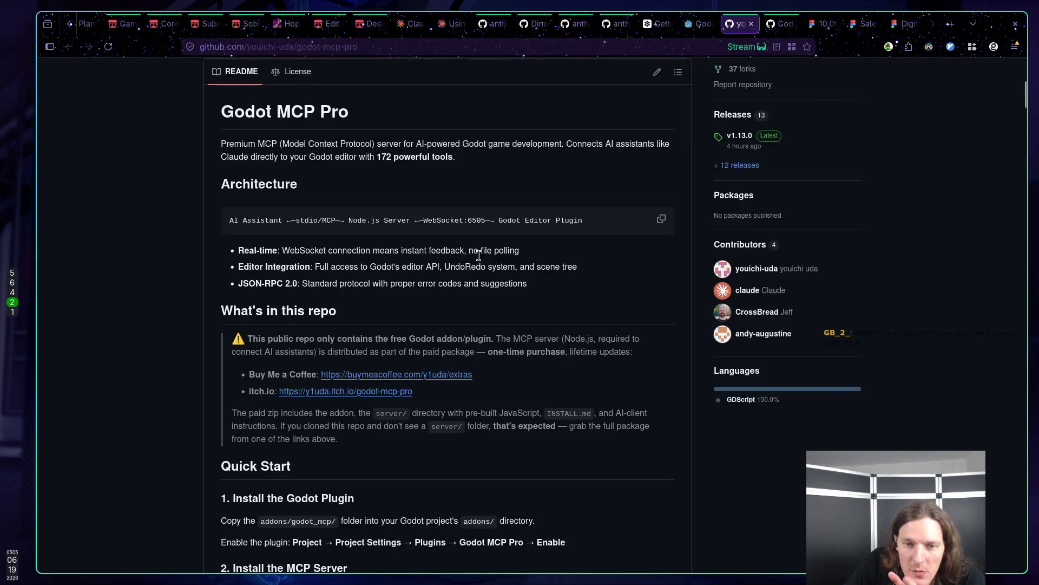
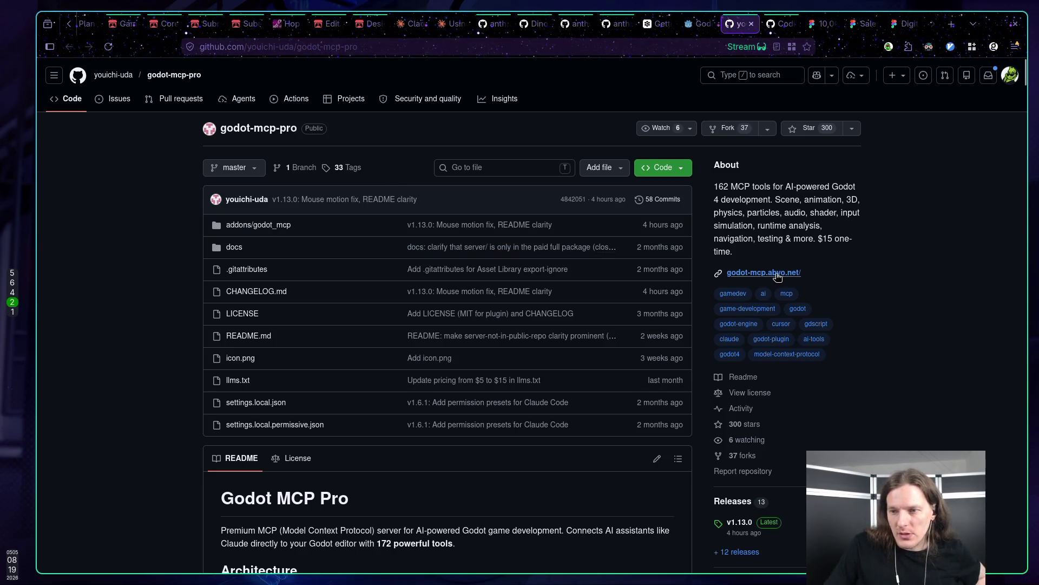
Select the godot-mcp.abyo.net link, reload the godot-mcp-pro repo page, then switch to its Asset Library tab.
{"action": "left_click_drag", "start_coordinate": [809, 275], "coordinate": [725, 273]}
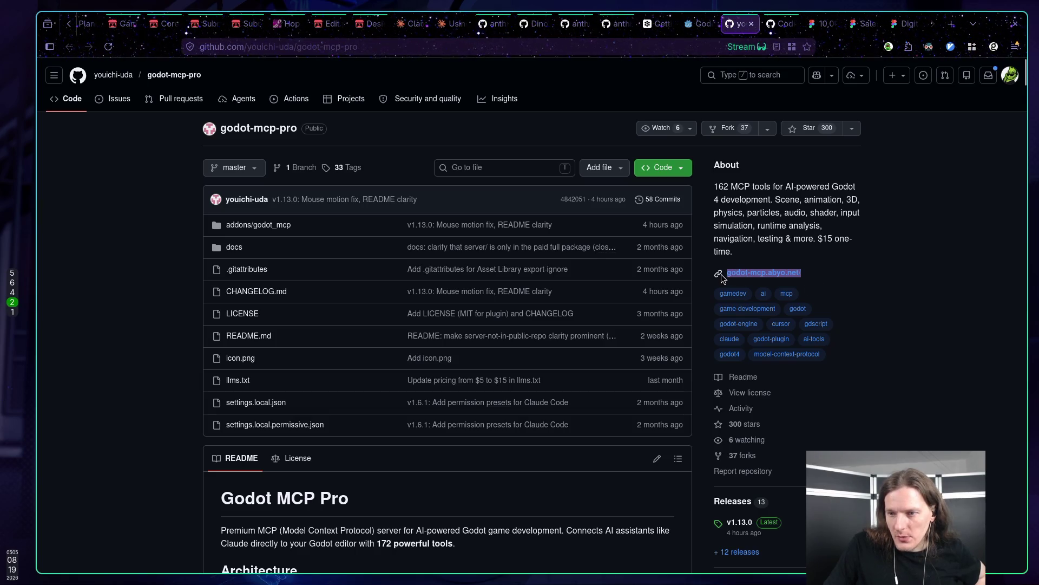
{"action": "left_click", "coordinate": [794, 264]}
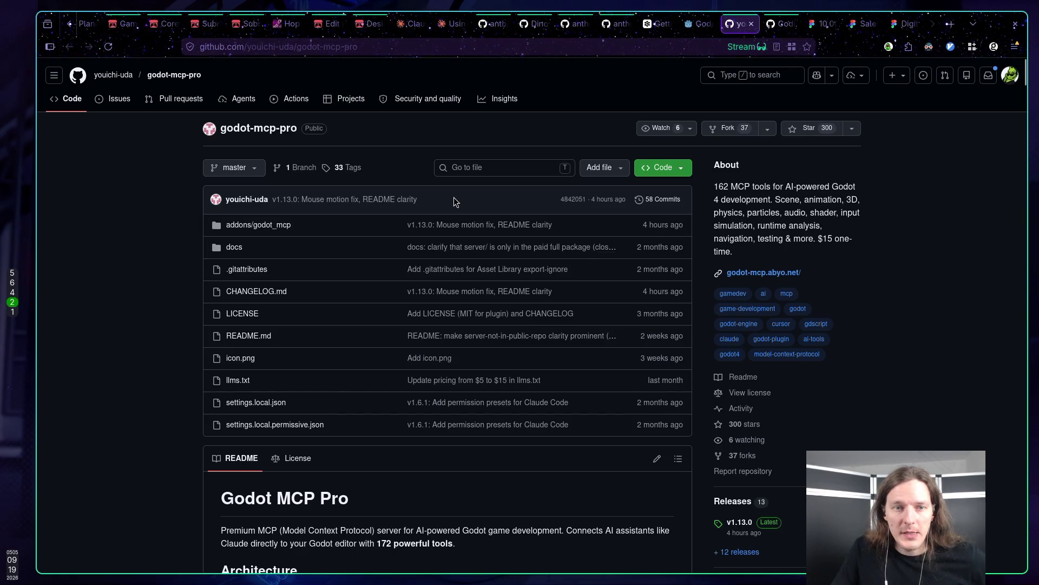
{"action": "left_click", "coordinate": [82, 109]}
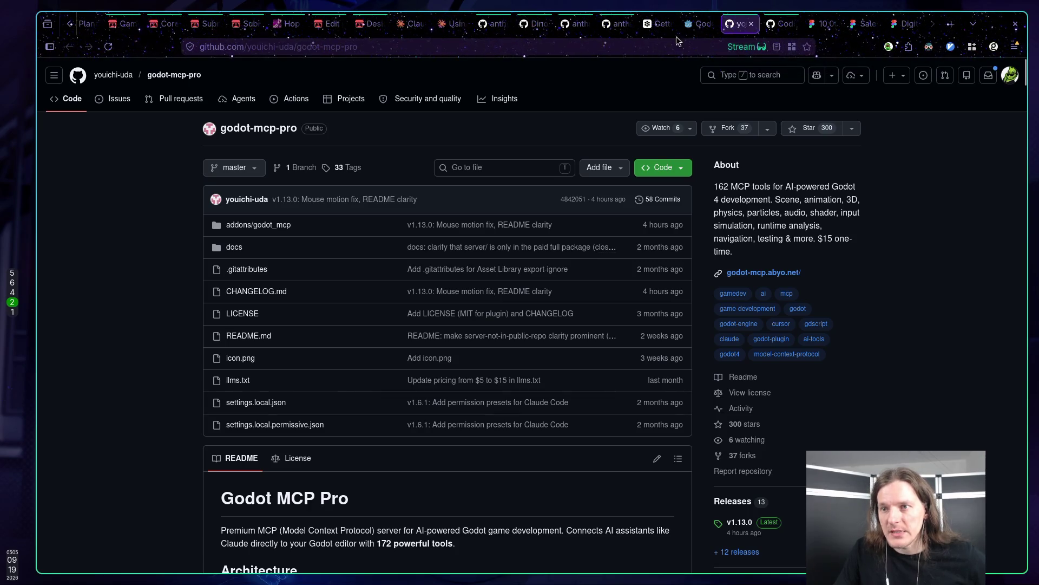
{"action": "left_click", "coordinate": [690, 27]}
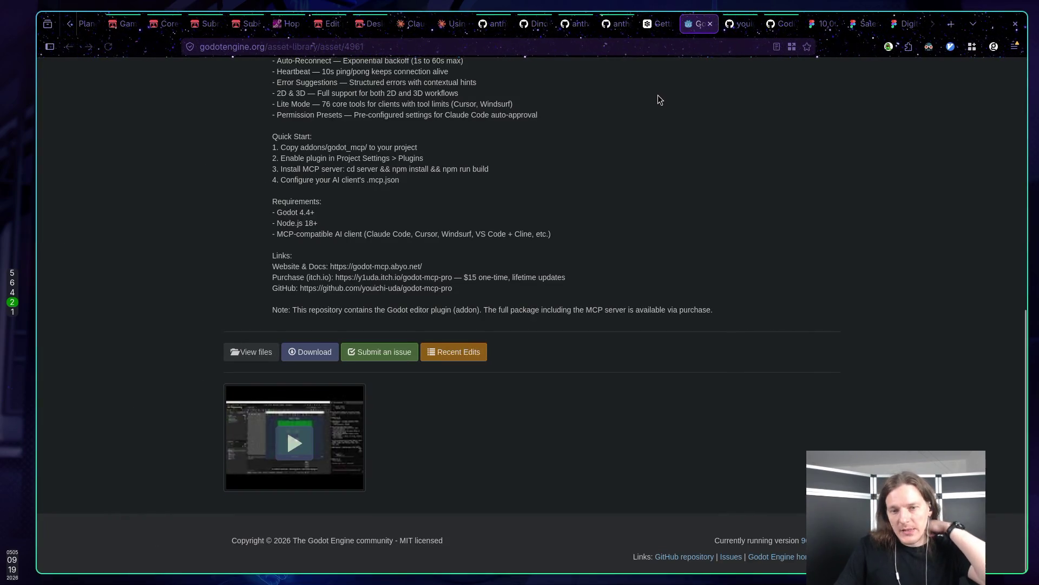
Close the Godot MCP Pro asset library tab and switch to the Godot editor showing player.gd.
{"action": "scroll", "coordinate": [650, 98], "scroll_direction": "up", "scroll_amount": 3}
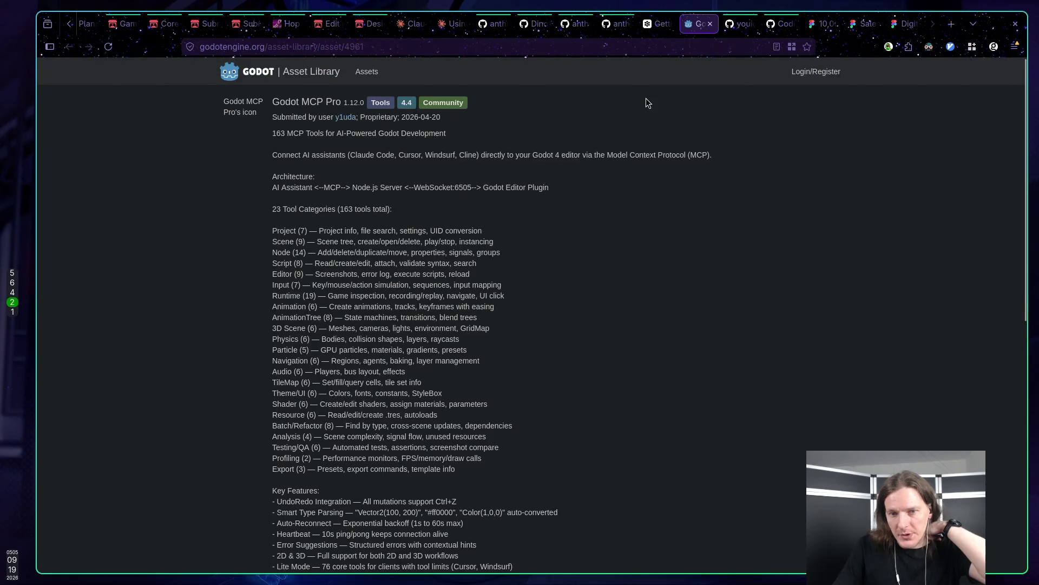
{"action": "left_click", "coordinate": [710, 24]}
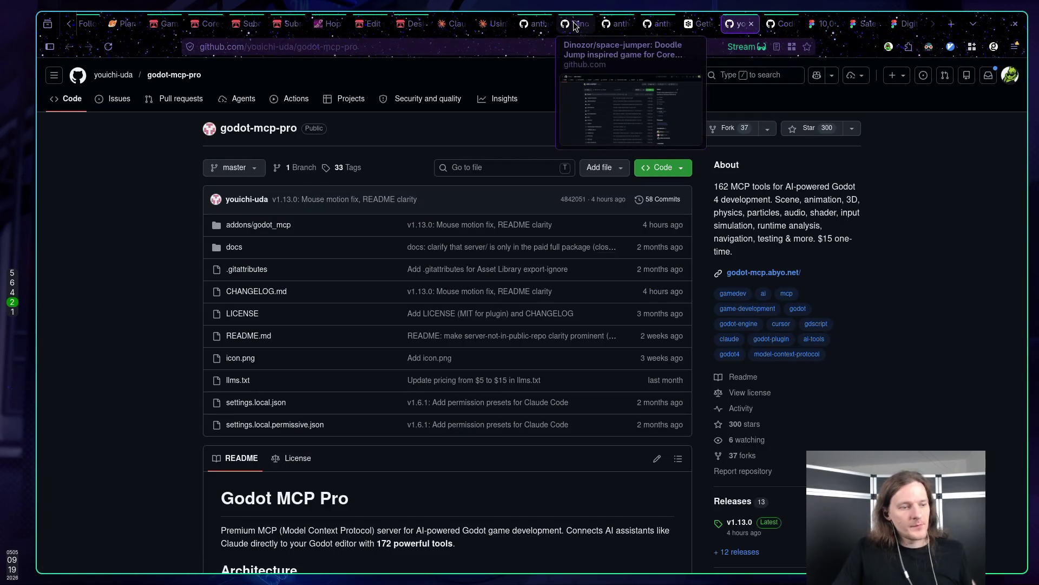
{"action": "scroll", "coordinate": [160, 149], "scroll_direction": "down", "scroll_amount": 5}
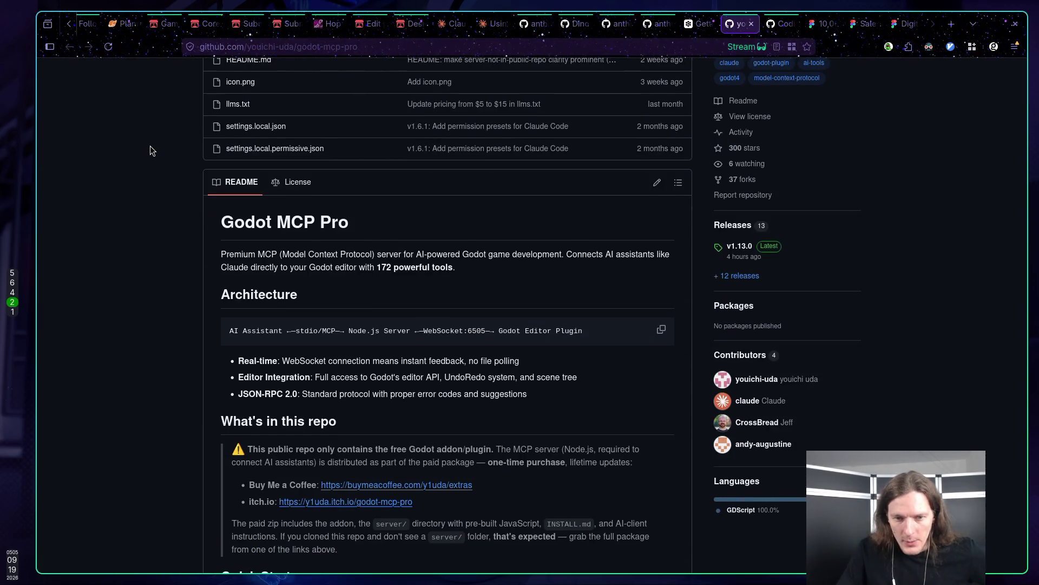
{"action": "scroll", "coordinate": [154, 135], "scroll_direction": "up", "scroll_amount": 1}
{"action": "scroll", "coordinate": [155, 139], "scroll_direction": "up", "scroll_amount": 5}
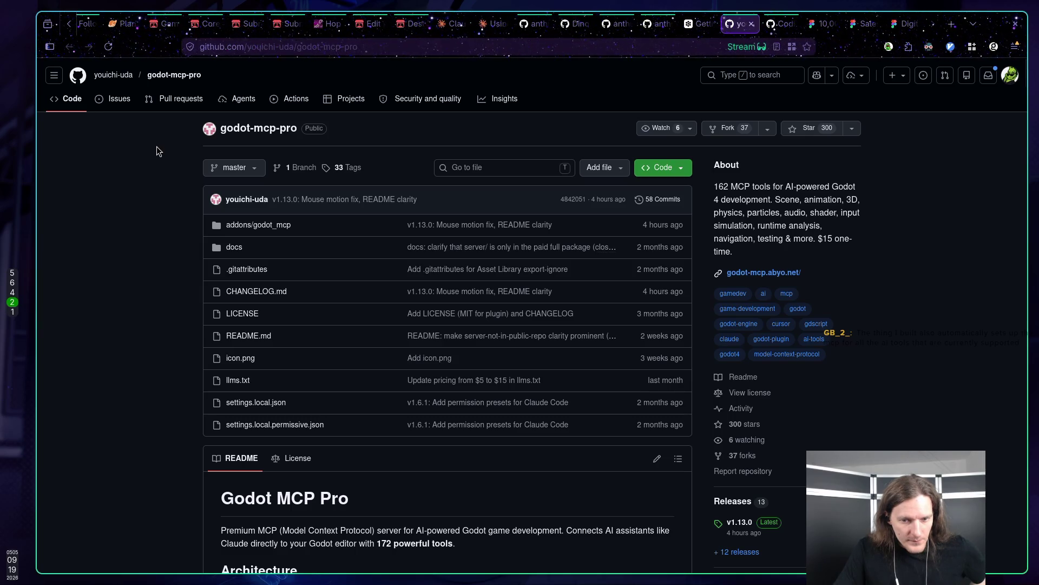
{"action": "key", "text": "super+5"}
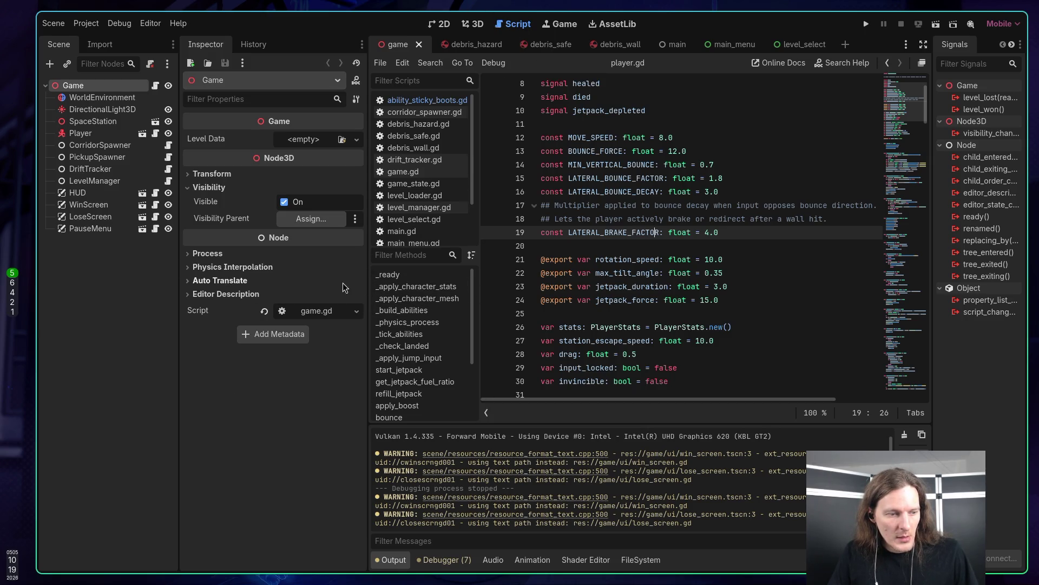
Review LATERAL_BOUNCE_FACTOR 1.8, LATERAL_BOUNCE_DECAY 3.0 and LATERAL_BRAKE_FACTOR 4.0 in player.gd, then go to the terminal.
{"action": "left_click", "coordinate": [589, 313]}
{"action": "left_click", "coordinate": [586, 273]}
{"action": "left_click", "coordinate": [586, 248]}
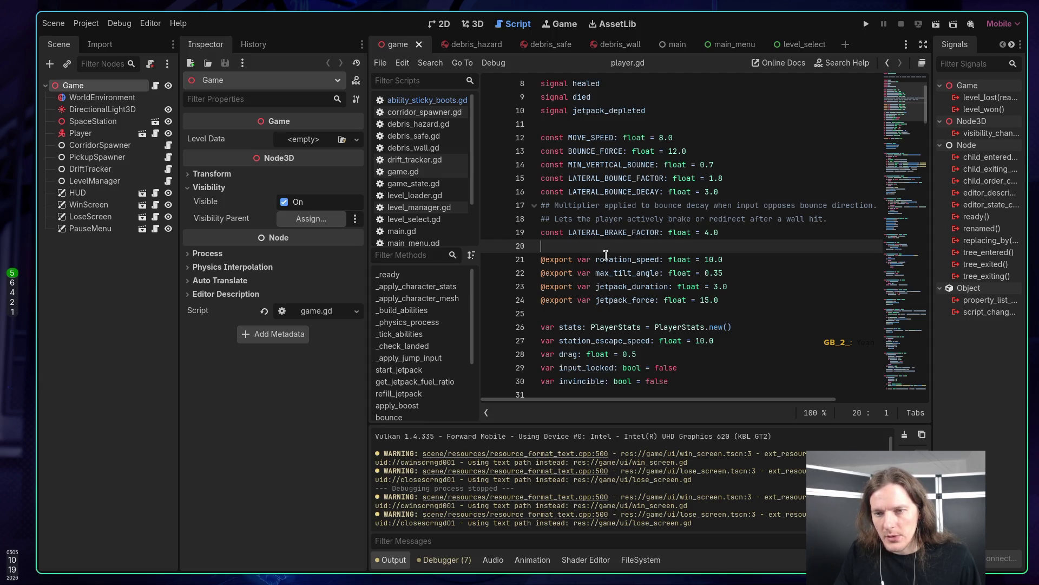
{"action": "key", "text": "Up"}
{"action": "key", "text": "Up"}
{"action": "key", "text": "Up"}
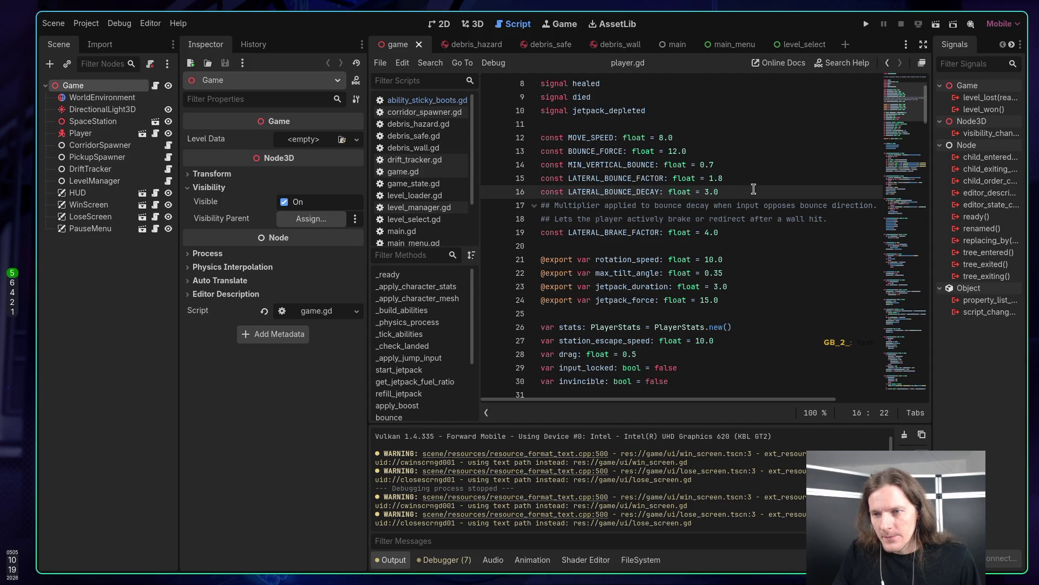
{"action": "left_click", "coordinate": [732, 180]}
{"action": "scroll", "coordinate": [732, 182], "scroll_direction": "up", "scroll_amount": 3}
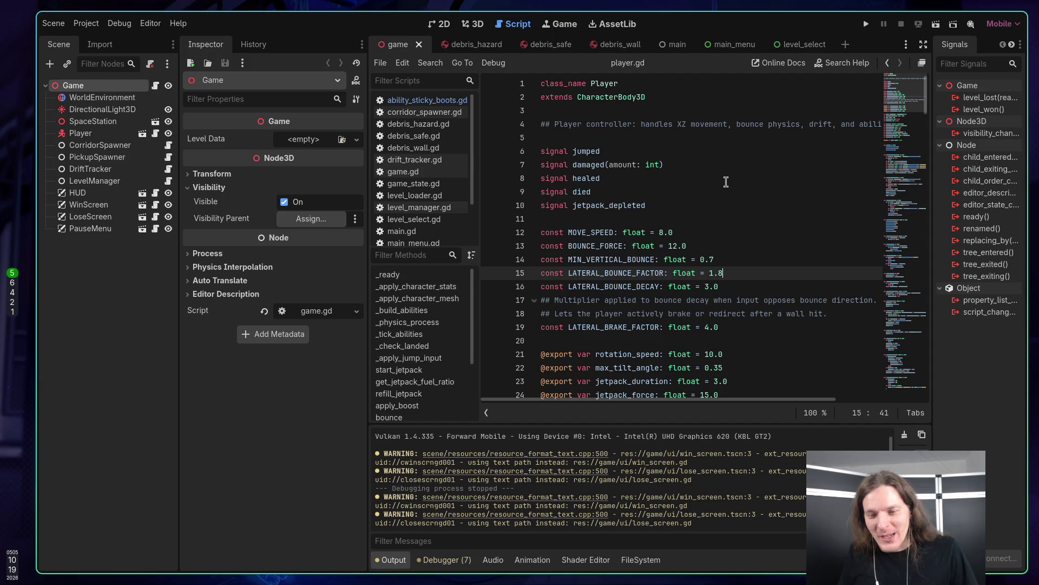
{"action": "key", "text": "super+1"}
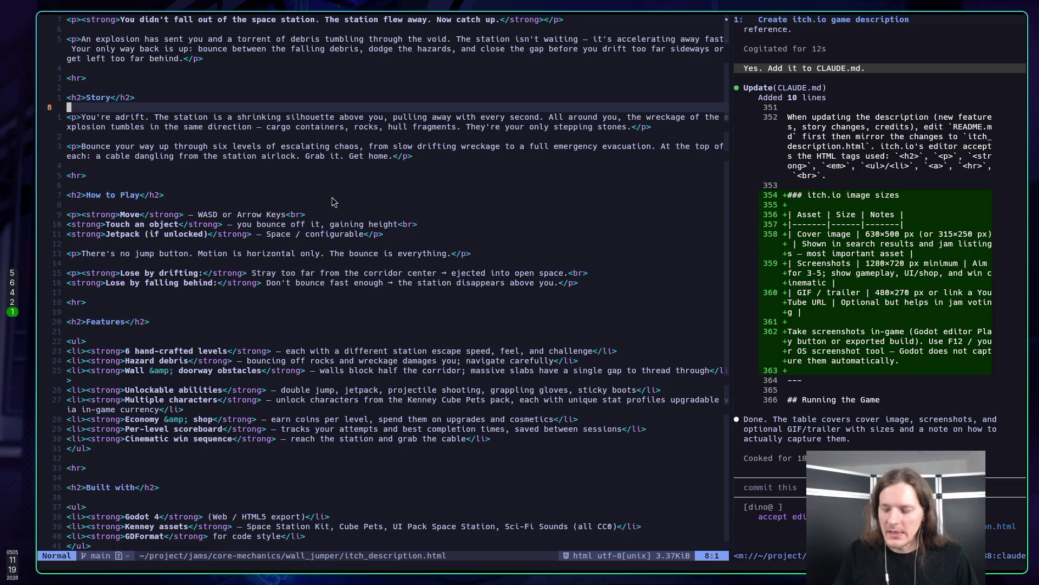
Undo the accidental hashtag paste and open release-please-config.json from the neo-tree file tree.
{"action": "key", "text": "p"}
{"action": "key", "text": "u"}
{"action": "key", "text": "space"}
{"action": "key", "text": "e"}
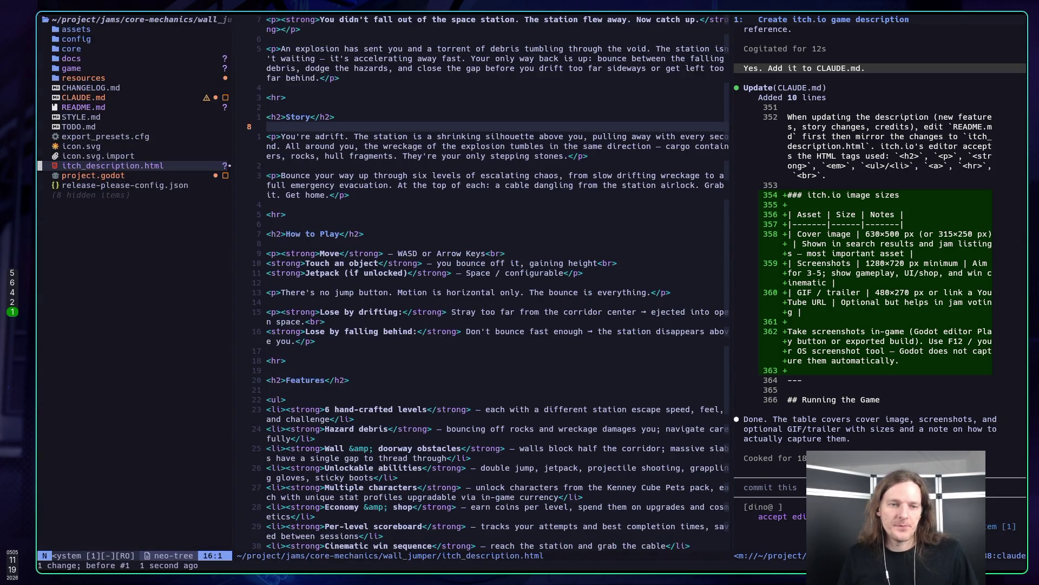
{"action": "key", "text": "k"}
{"action": "key", "text": "k"}
{"action": "key", "text": "k"}
{"action": "key", "text": "k"}
{"action": "key", "text": "j"}
{"action": "key", "text": "j"}
{"action": "key", "text": "j"}
{"action": "key", "text": "j"}
{"action": "key", "text": "j"}
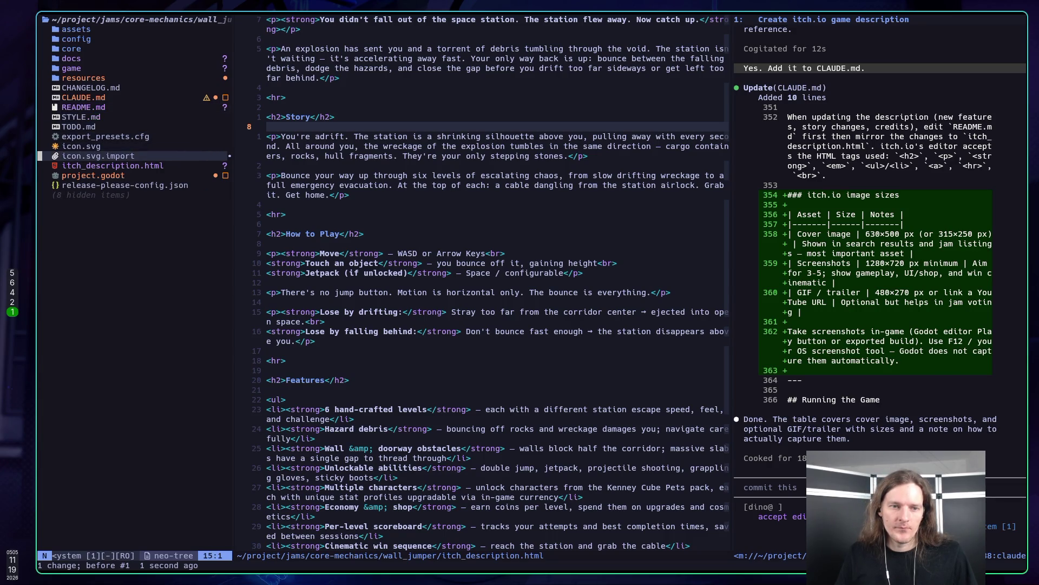
{"action": "key", "text": "j"}
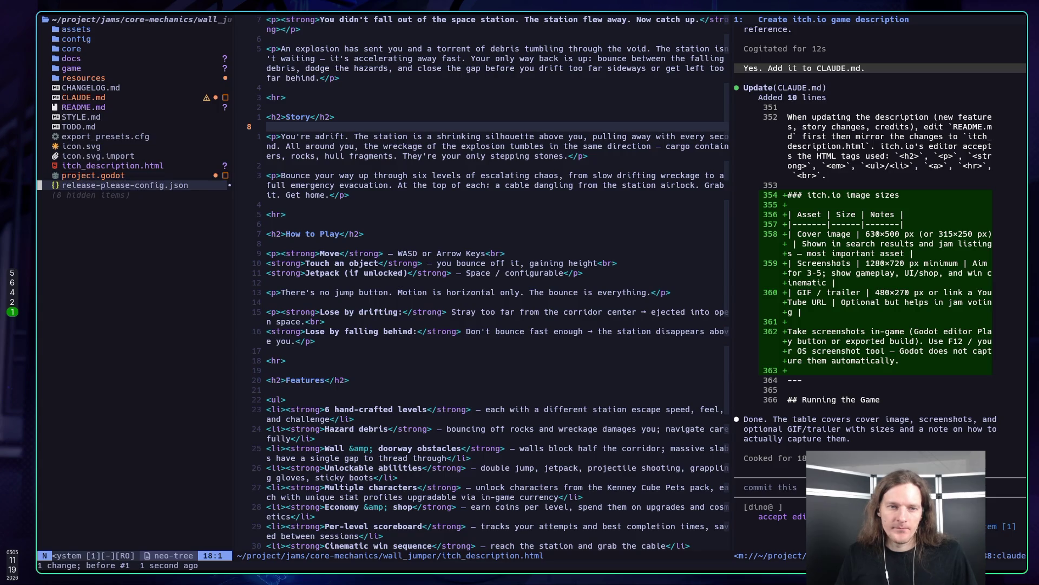
{"action": "key", "text": "Return"}
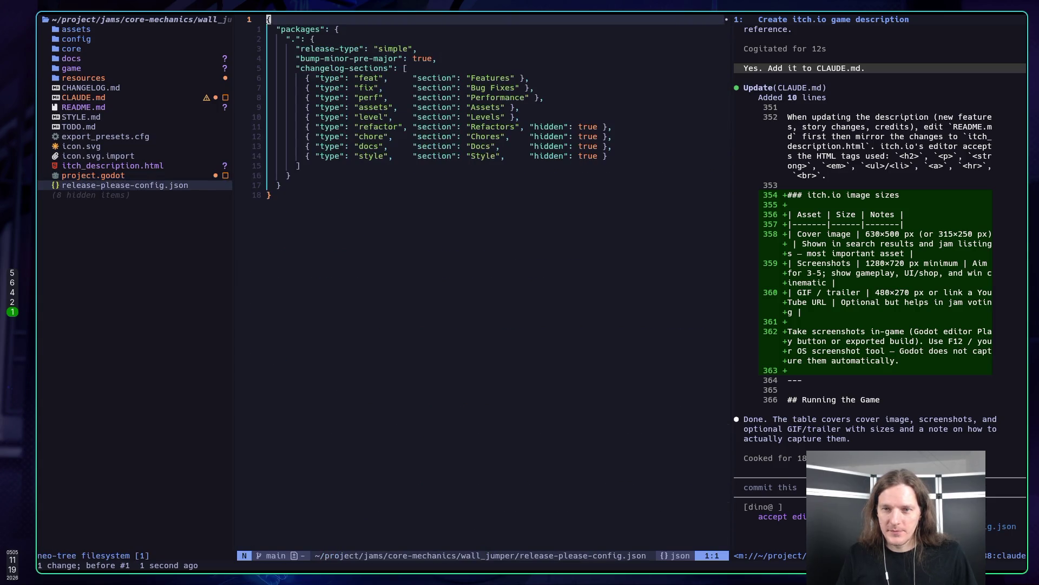
Close the file tree to widen the editor and focus Claude's prompt.
{"action": "key", "text": "j"}
{"action": "key", "text": "ctrl+h"}
{"action": "key", "text": "k"}
{"action": "key", "text": "k"}
{"action": "key", "text": "k"}
{"action": "key", "text": "k"}
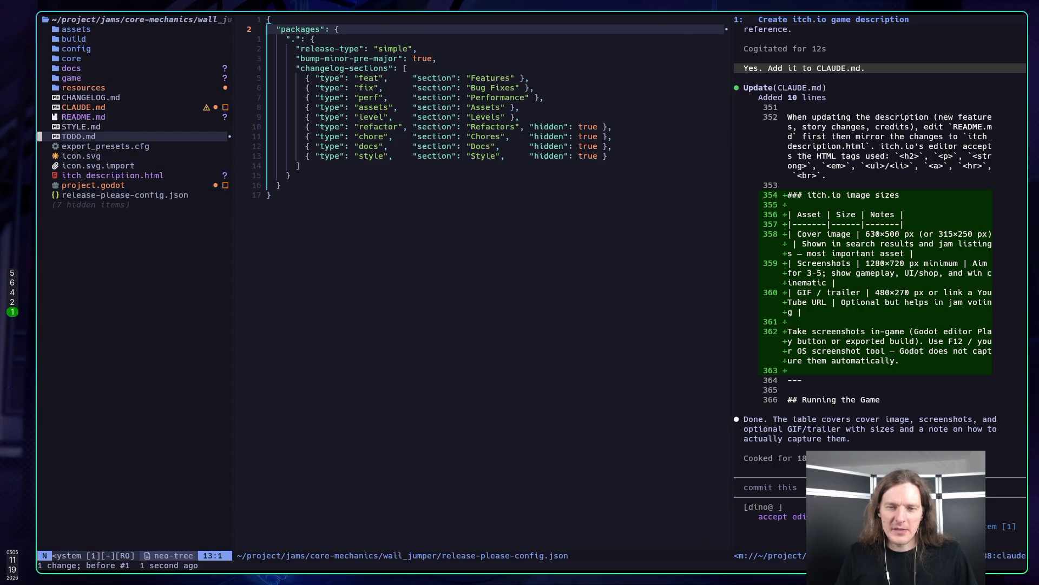
{"action": "key", "text": "q"}
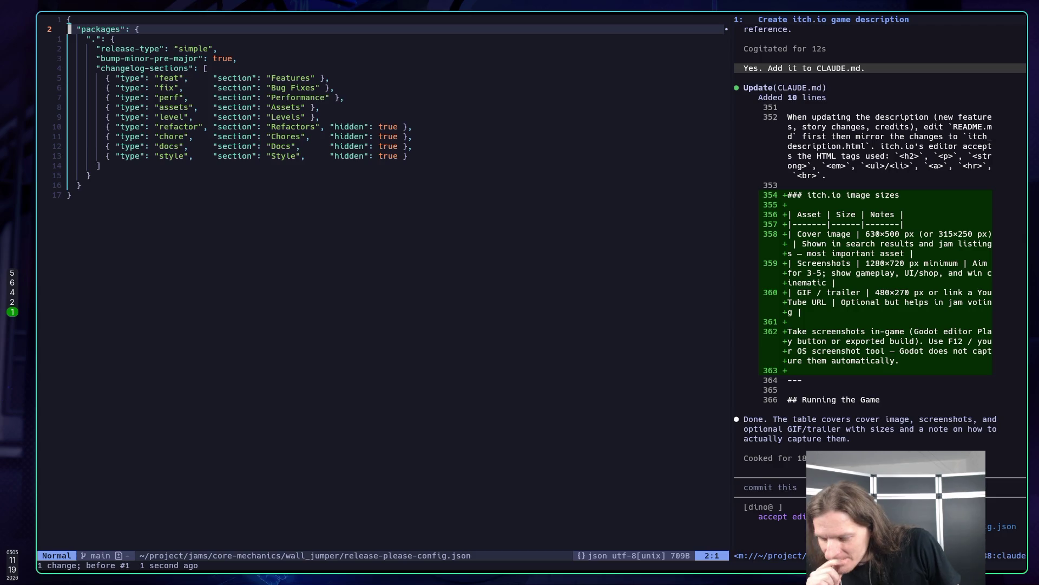
{"action": "left_click", "coordinate": [746, 487]}
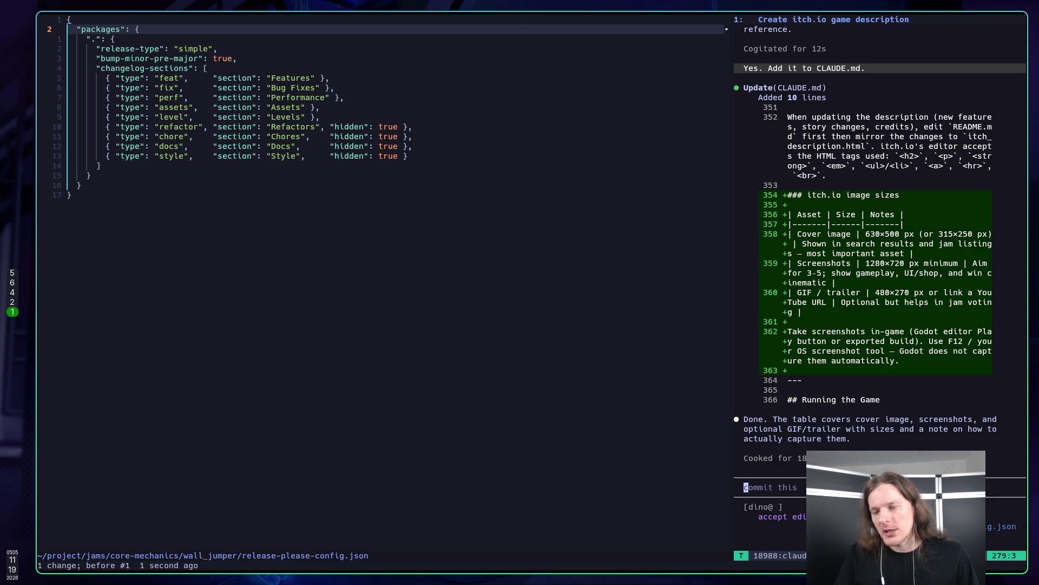
Send Claude a bug report that resources aren't loaded on the production web build.
{"action": "type", "text": "Ther"}
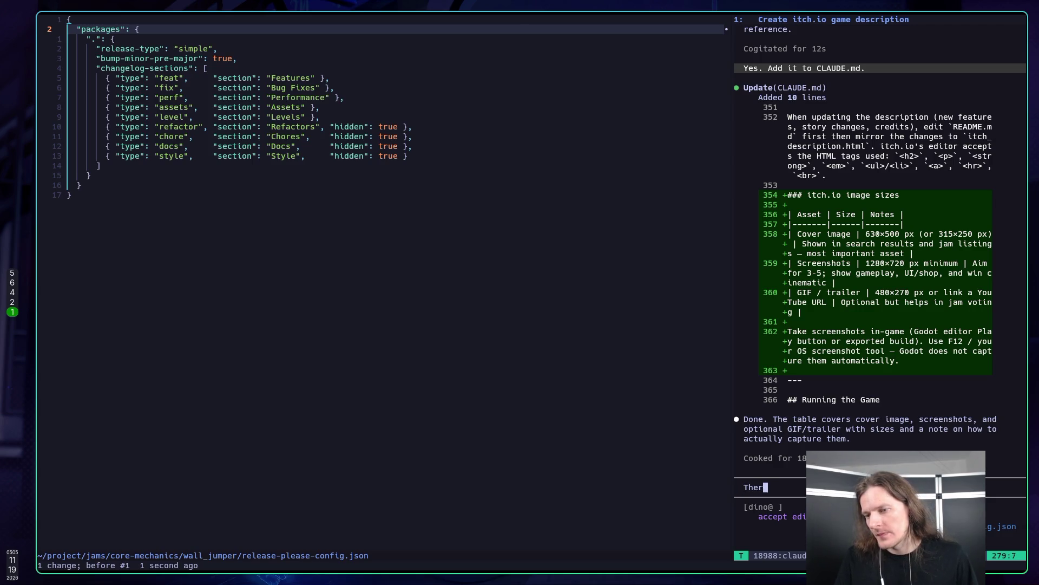
{"action": "type", "text": "e is some"}
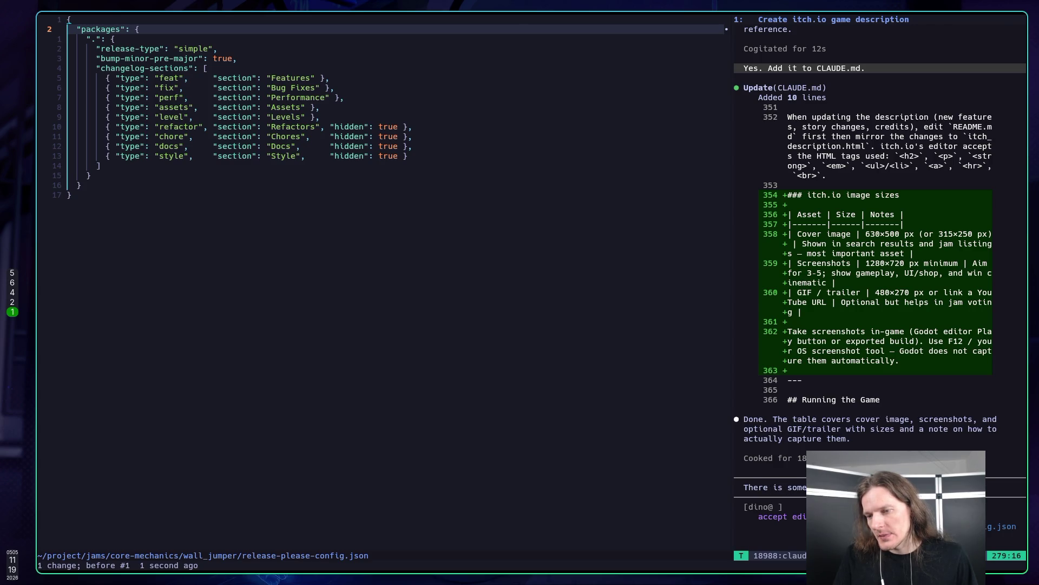
{"action": "type", "text": "ng"}
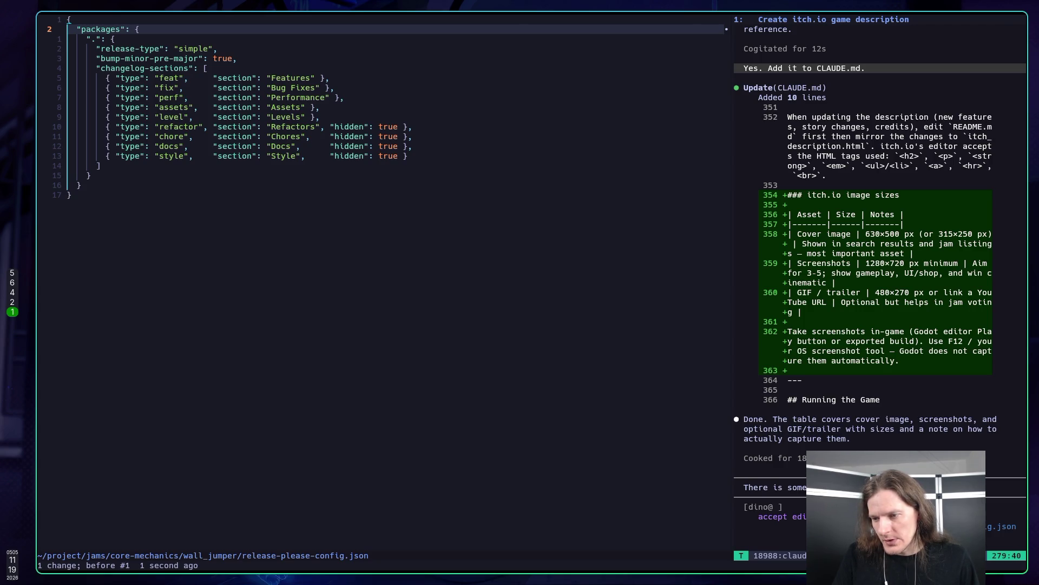
{"action": "type", "text": "loaded w"}
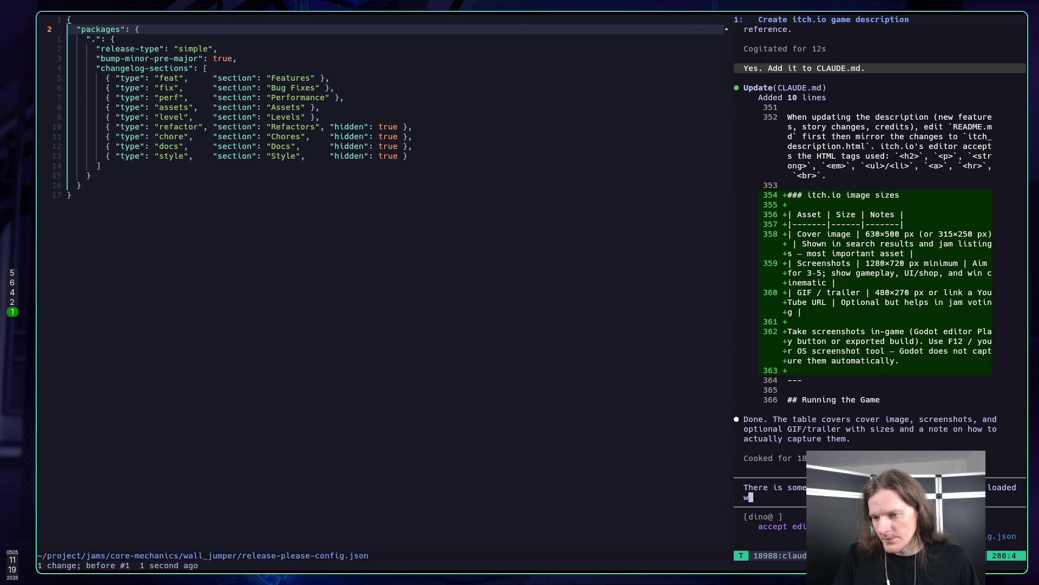
{"action": "key", "text": "BackSpace"}
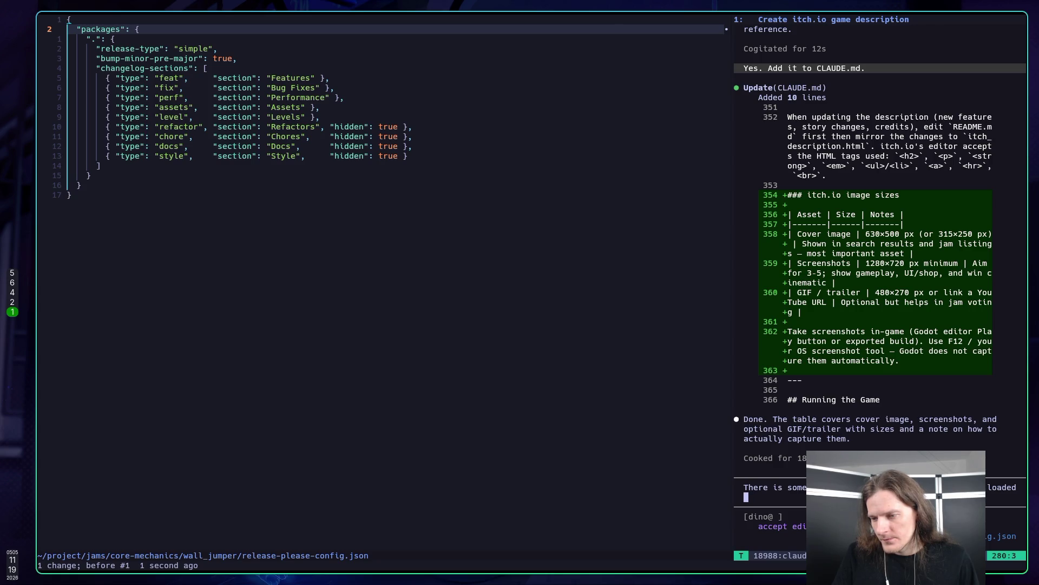
{"action": "type", "text": "on pr"}
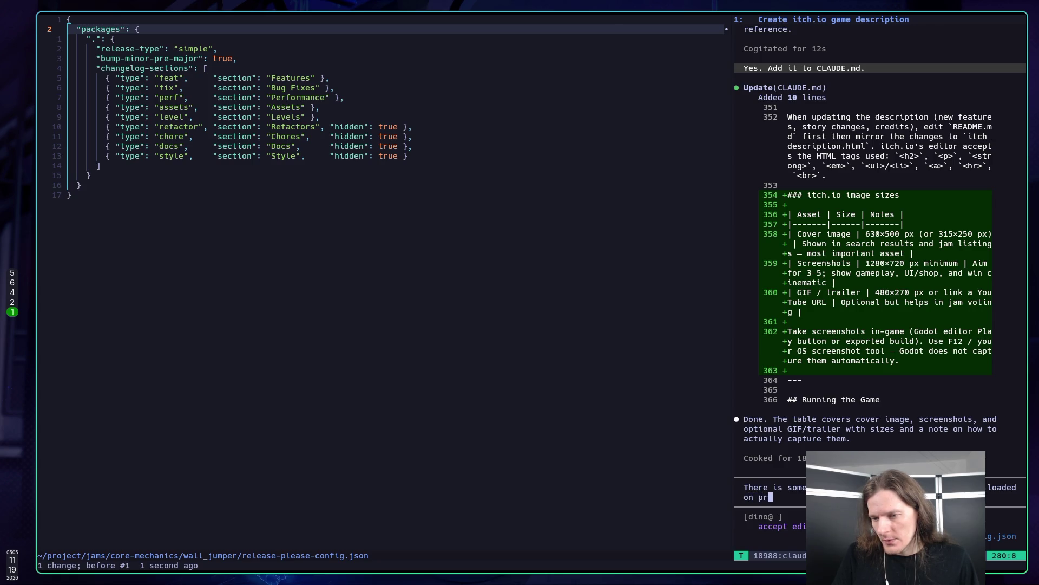
{"action": "type", "text": "oduction"}
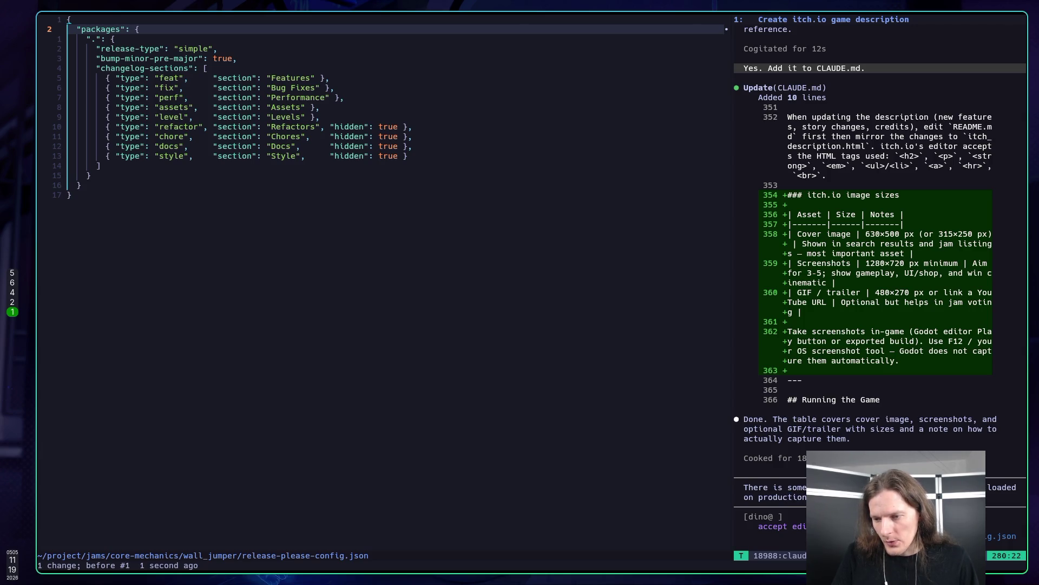
{"action": "type", "text": " th"}
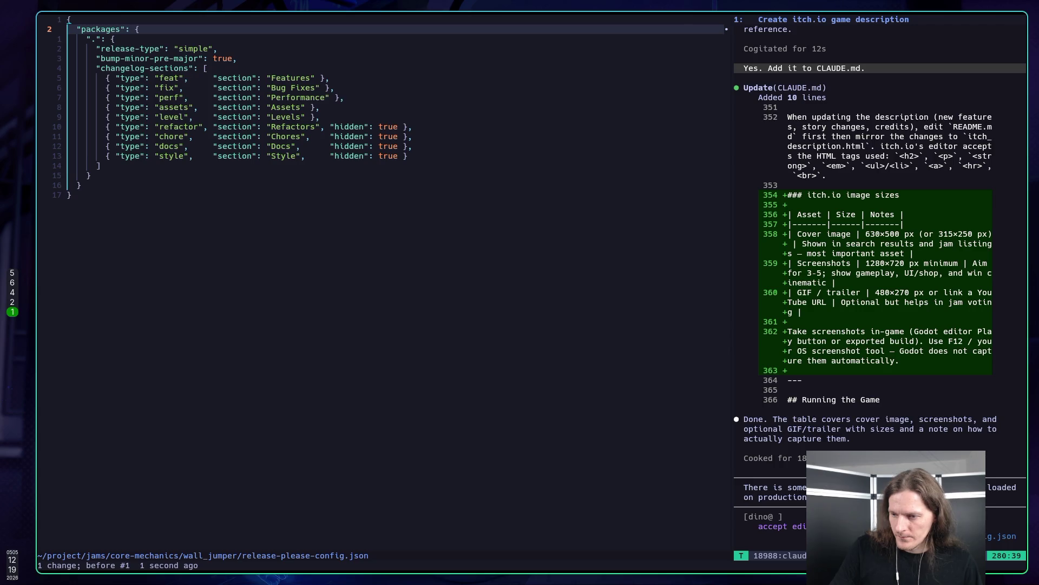
{"action": "key", "text": "Return"}
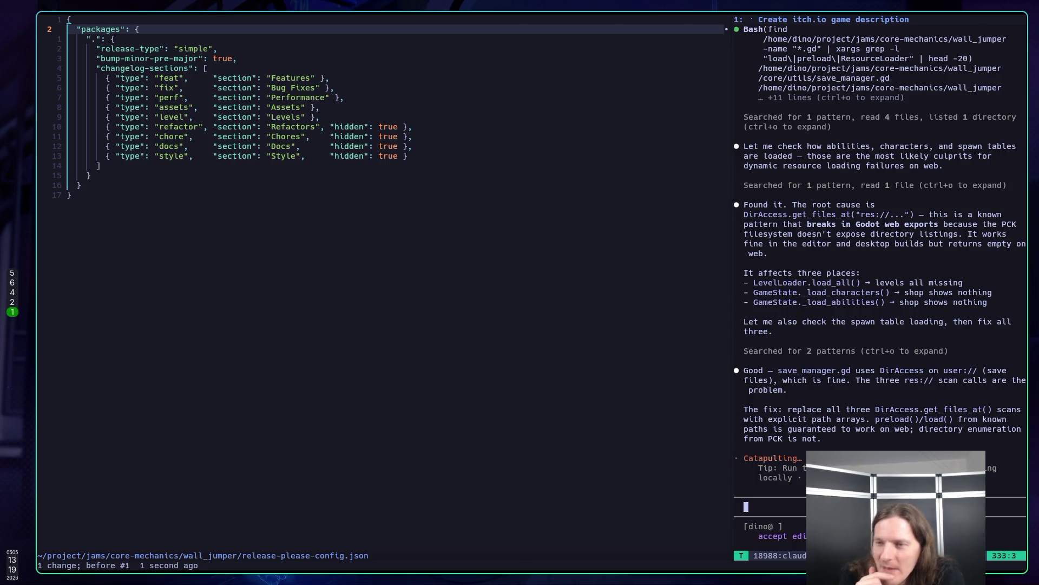
Scroll through Claude's level_loader.gd diff replacing the levels folder scan with a six-file _PATHS array.
{"action": "scroll", "coordinate": [892, 271], "scroll_direction": "up", "scroll_amount": 5}
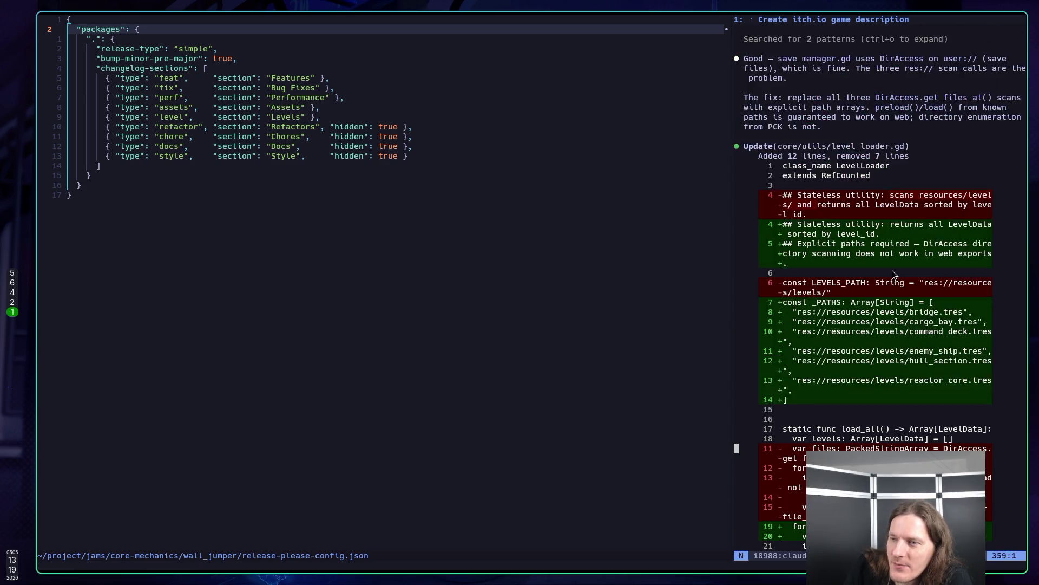
{"action": "scroll", "coordinate": [892, 274], "scroll_direction": "up", "scroll_amount": 6}
{"action": "scroll", "coordinate": [795, 230], "scroll_direction": "up", "scroll_amount": 1}
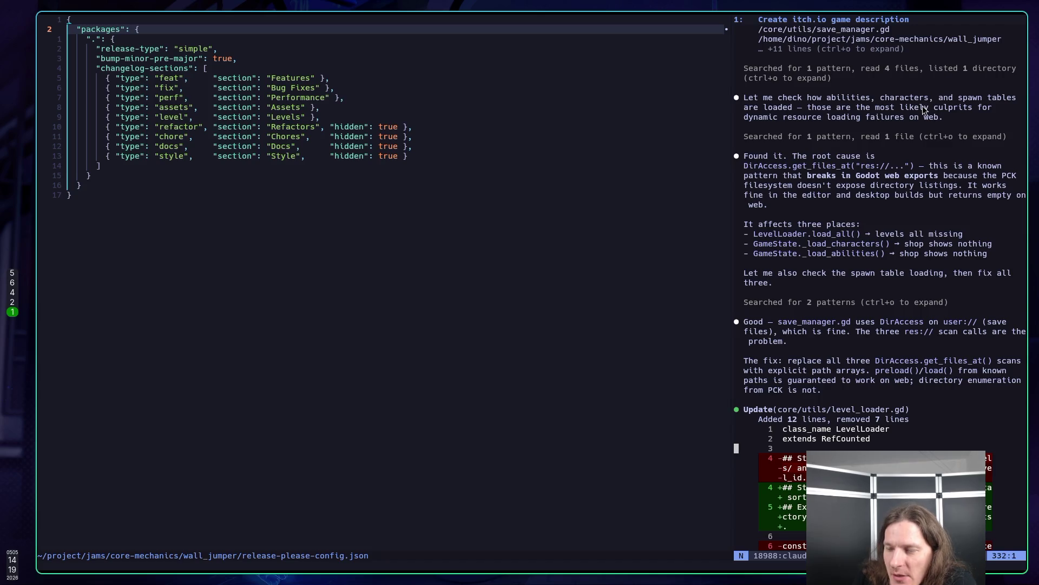
{"action": "scroll", "coordinate": [911, 113], "scroll_direction": "down", "scroll_amount": 2}
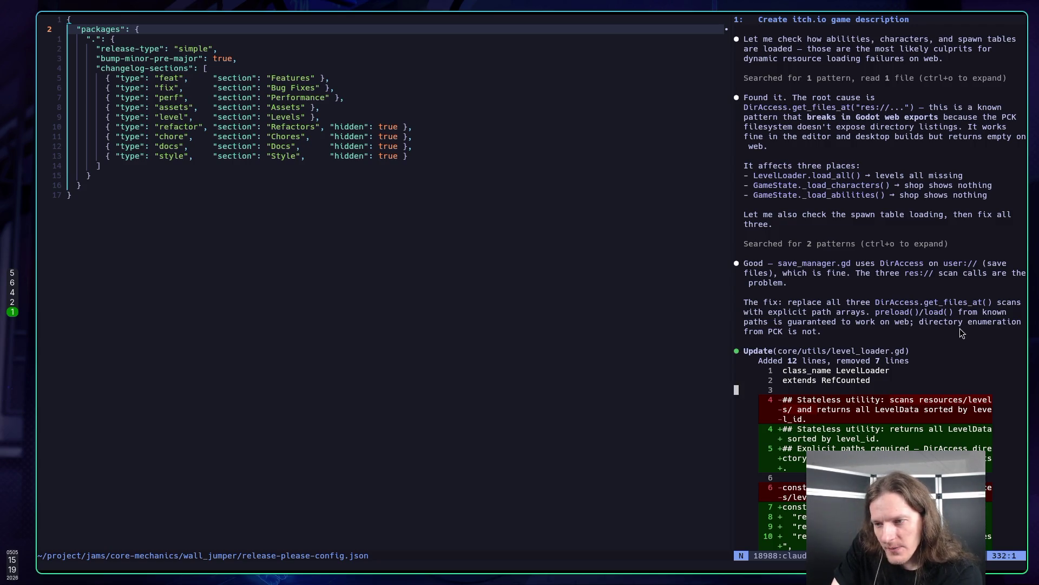
{"action": "scroll", "coordinate": [958, 330], "scroll_direction": "down", "scroll_amount": 1}
{"action": "scroll", "coordinate": [956, 327], "scroll_direction": "down", "scroll_amount": 3}
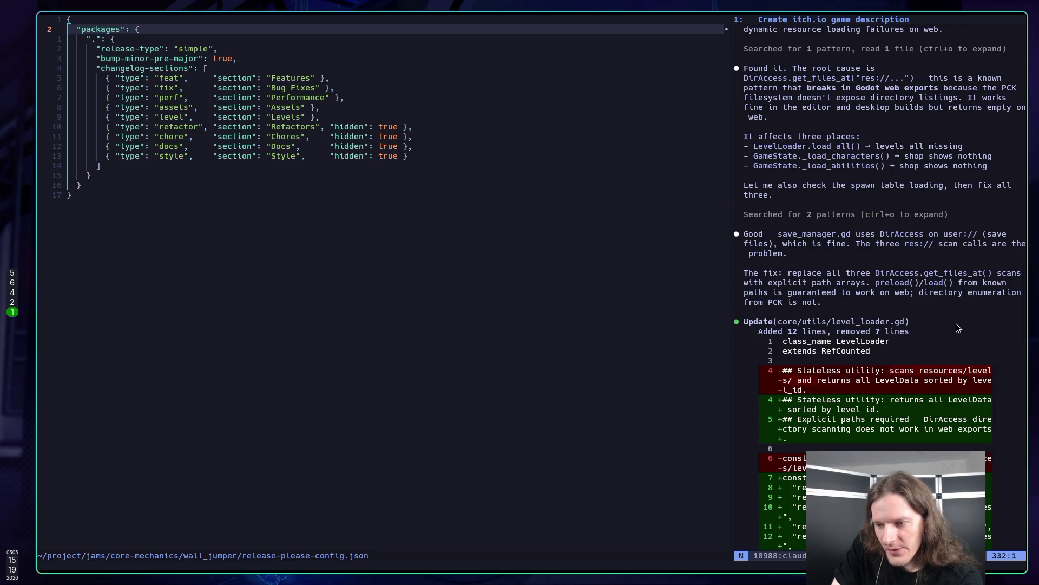
{"action": "scroll", "coordinate": [957, 327], "scroll_direction": "up", "scroll_amount": 1}
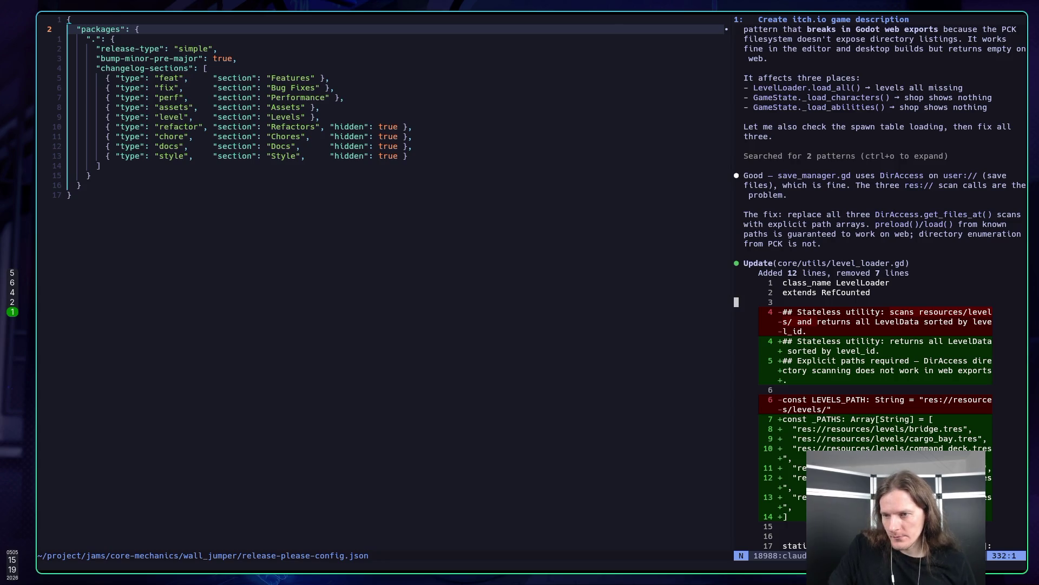
{"action": "scroll", "coordinate": [880, 287], "scroll_direction": "down", "scroll_amount": 2}
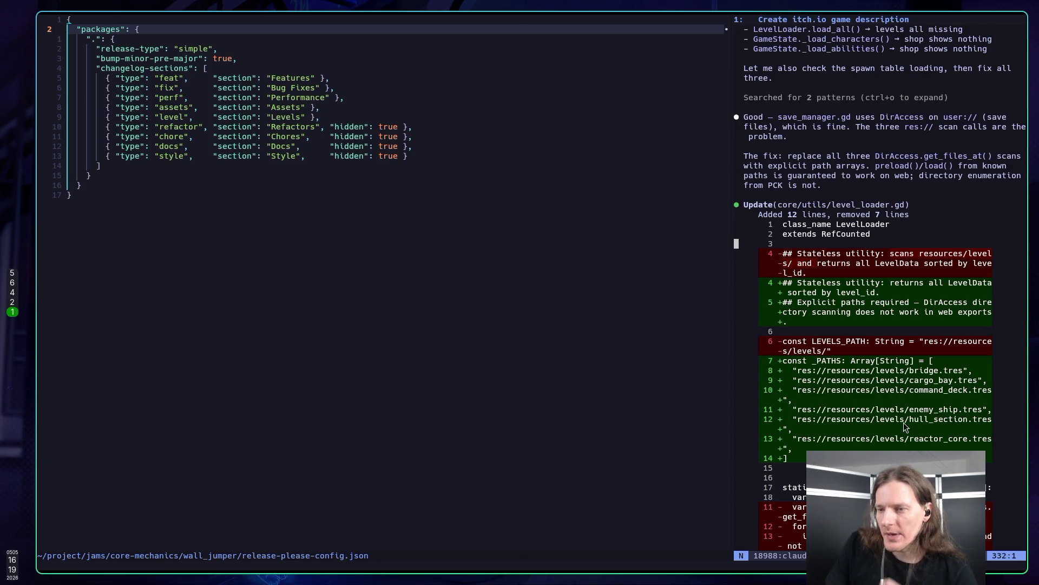
{"action": "scroll", "coordinate": [890, 413], "scroll_direction": "down", "scroll_amount": 9}
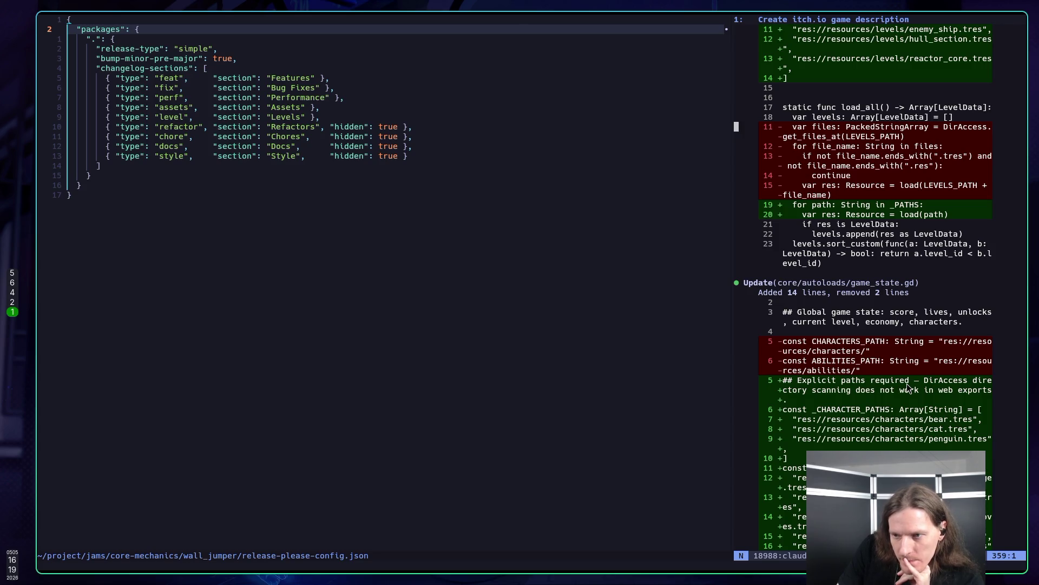
Scroll down to review the game_state.gd explicit path diffs and Claude's proposed git commit.
{"action": "scroll", "coordinate": [908, 387], "scroll_direction": "down", "scroll_amount": 15}
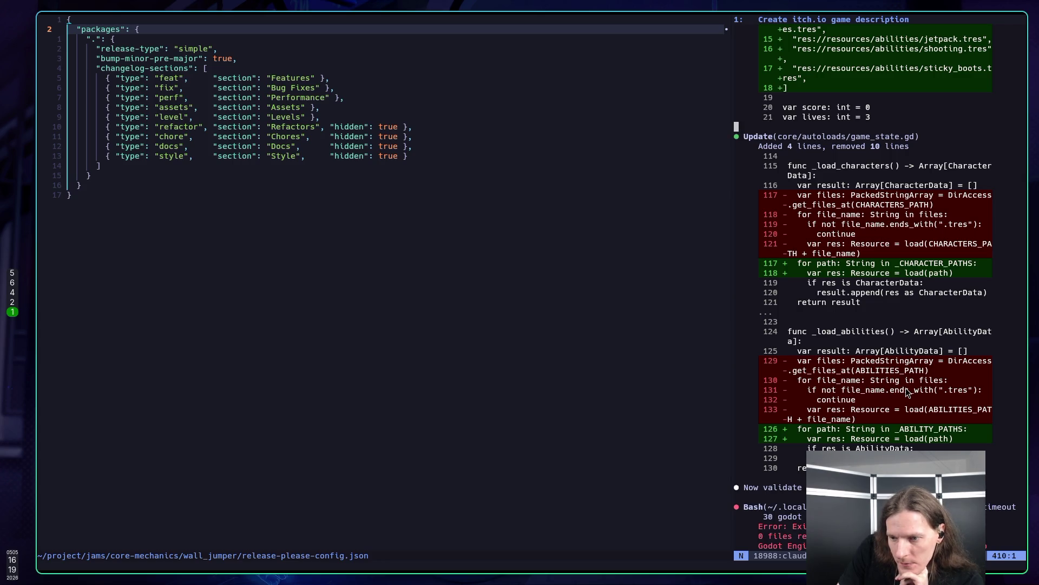
{"action": "scroll", "coordinate": [905, 388], "scroll_direction": "down", "scroll_amount": 2}
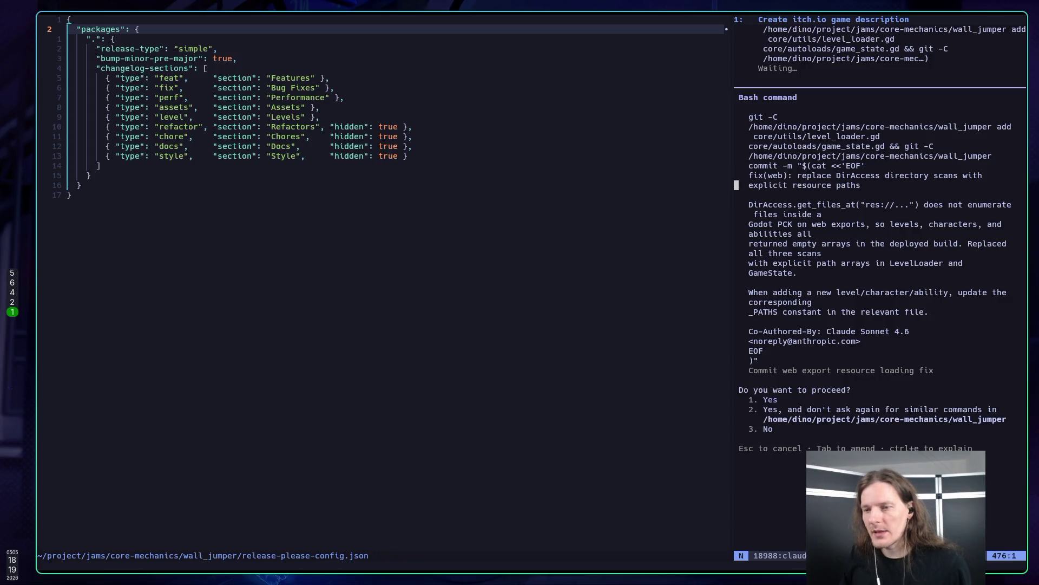
Move down through Claude's commit proposal to the approval choices.
{"action": "key", "text": "j"}
{"action": "key", "text": "j"}
{"action": "key", "text": "w"}
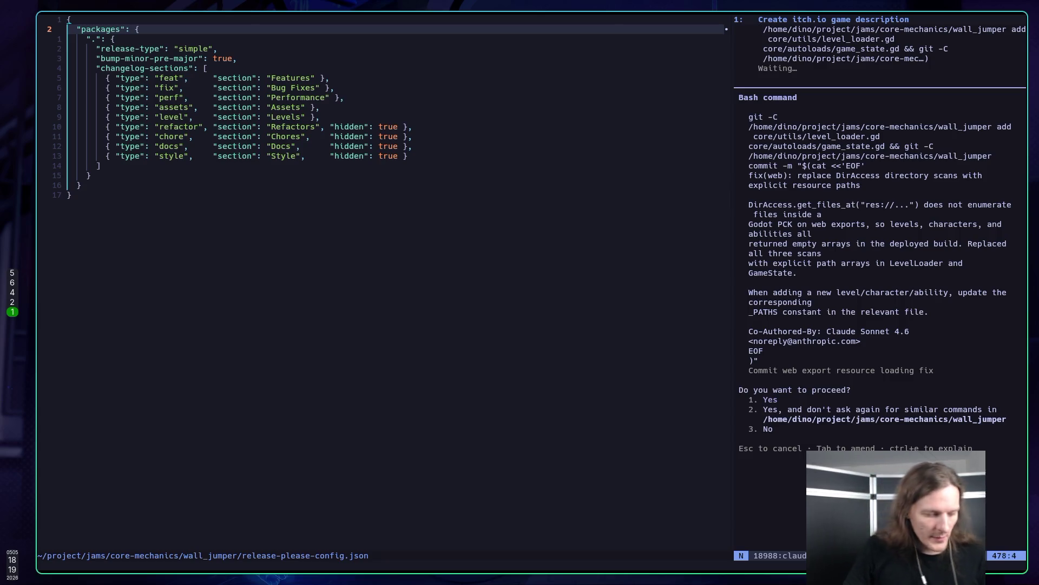
{"action": "key", "text": "Down"}
{"action": "key", "text": "j"}
{"action": "key", "text": "j"}
{"action": "key", "text": "7"}
{"action": "key", "text": "j"}
{"action": "key", "text": "6"}
{"action": "key", "text": "j"}
{"action": "key", "text": "6"}
{"action": "key", "text": "j"}
{"action": "key", "text": "5"}
{"action": "key", "text": "j"}
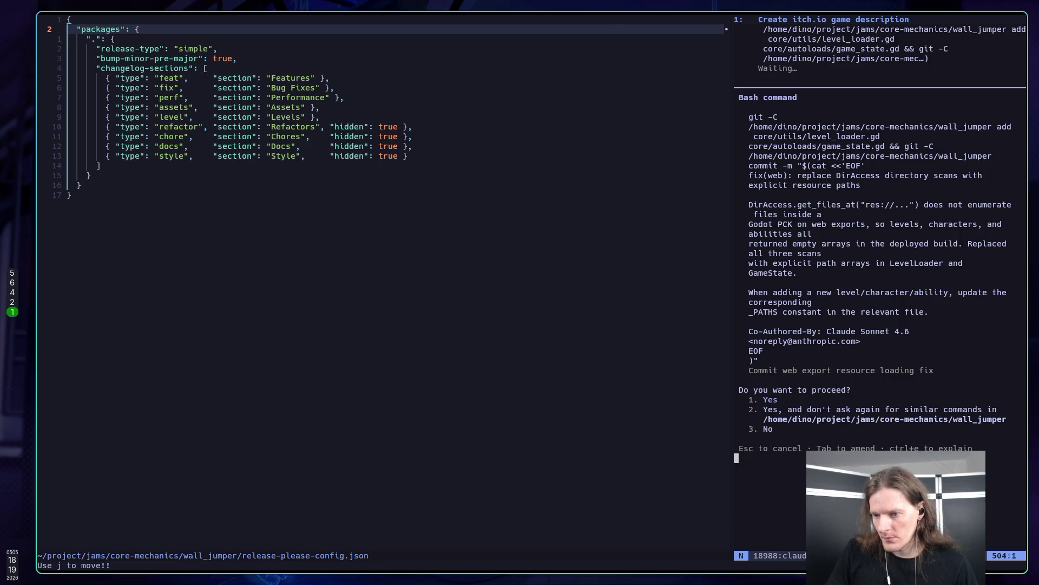
{"action": "key", "text": "k"}
{"action": "key", "text": "k"}
{"action": "key", "text": "k"}
{"action": "key", "text": "j"}
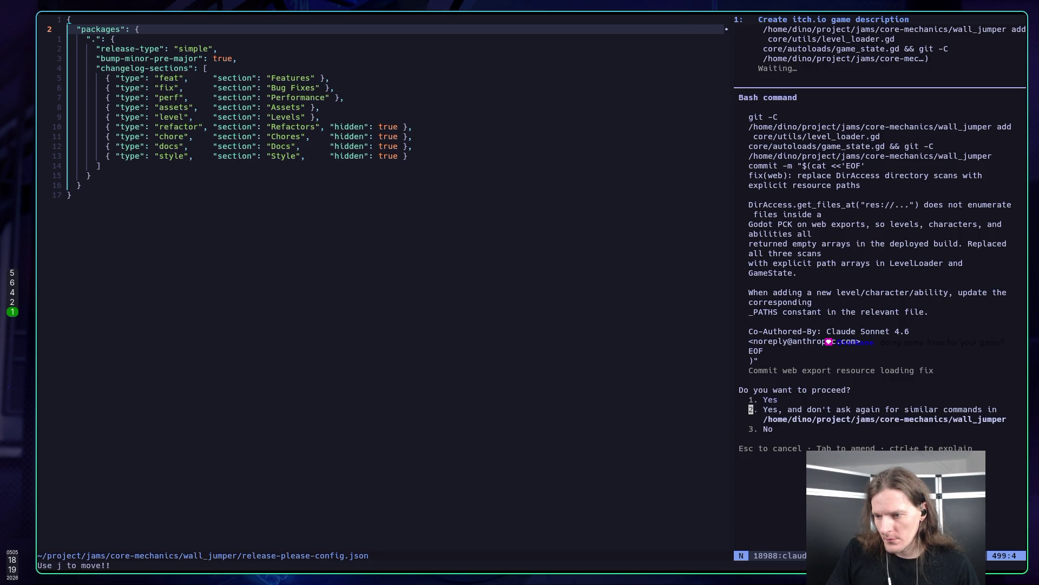
Return to Claude's prompt and approve the git commit of the web loading fix.
{"action": "key", "text": "l"}
{"action": "key", "text": "l"}
{"action": "key", "text": "l"}
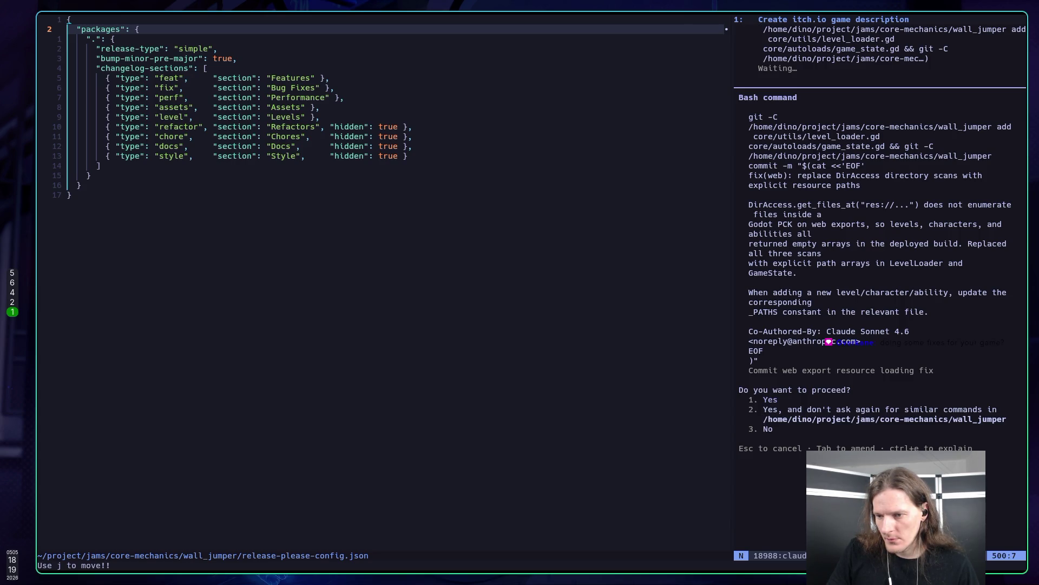
{"action": "key", "text": "i"}
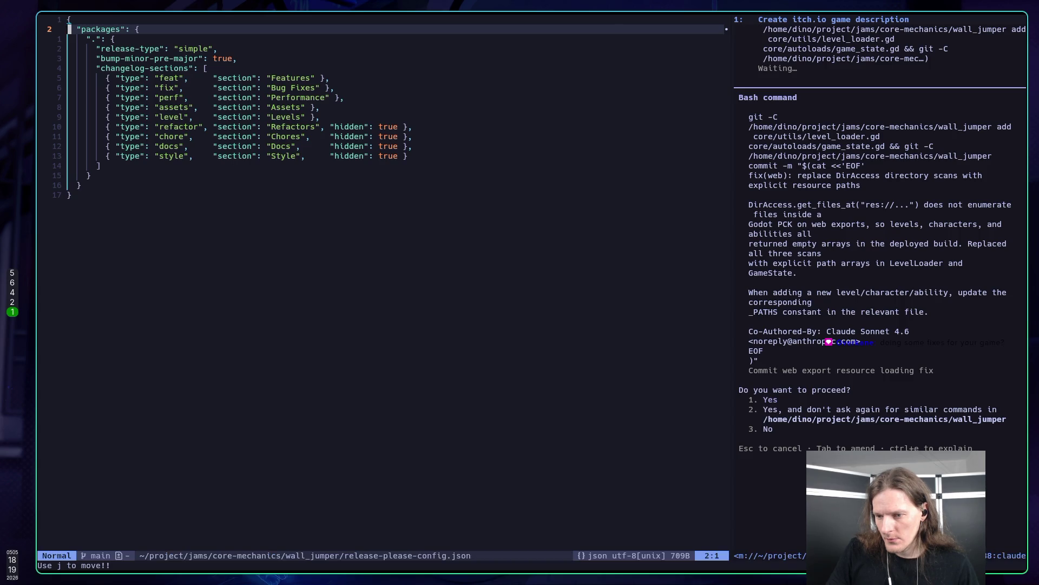
{"action": "key", "text": "Return"}
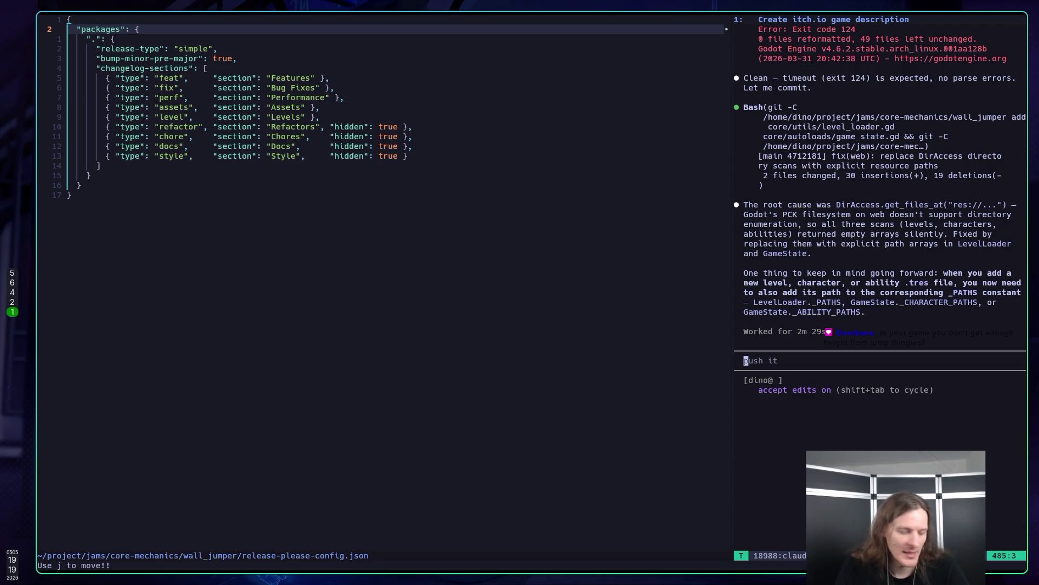
Send 'push it' to Claude to request pushing the new commit.
{"action": "key", "text": "Return"}
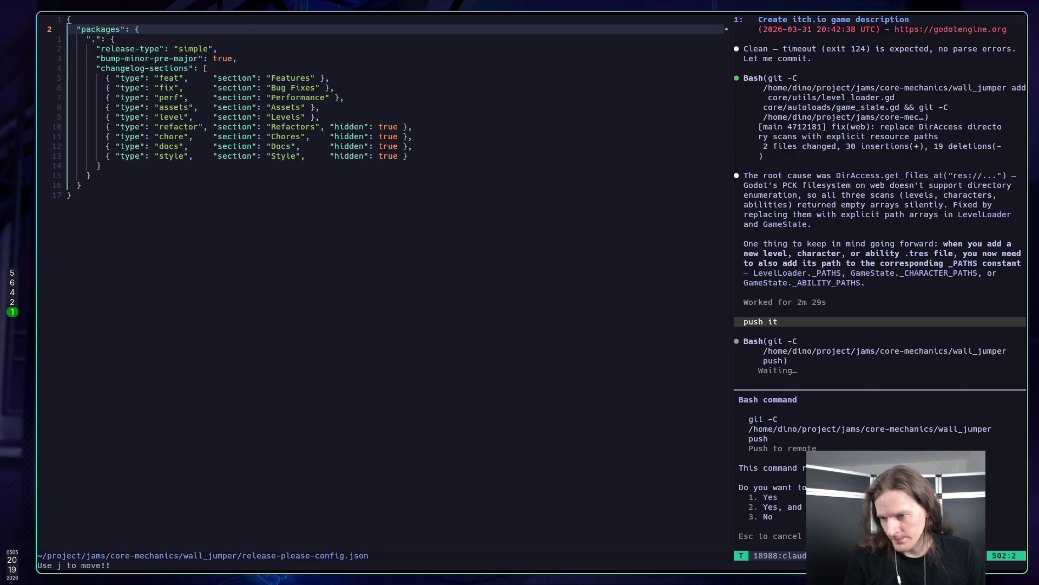
Approve Claude's push, pull --rebase, status and stash/rebase/push commands, then open the space-jumper GitHub page.
{"action": "key", "text": "Return"}
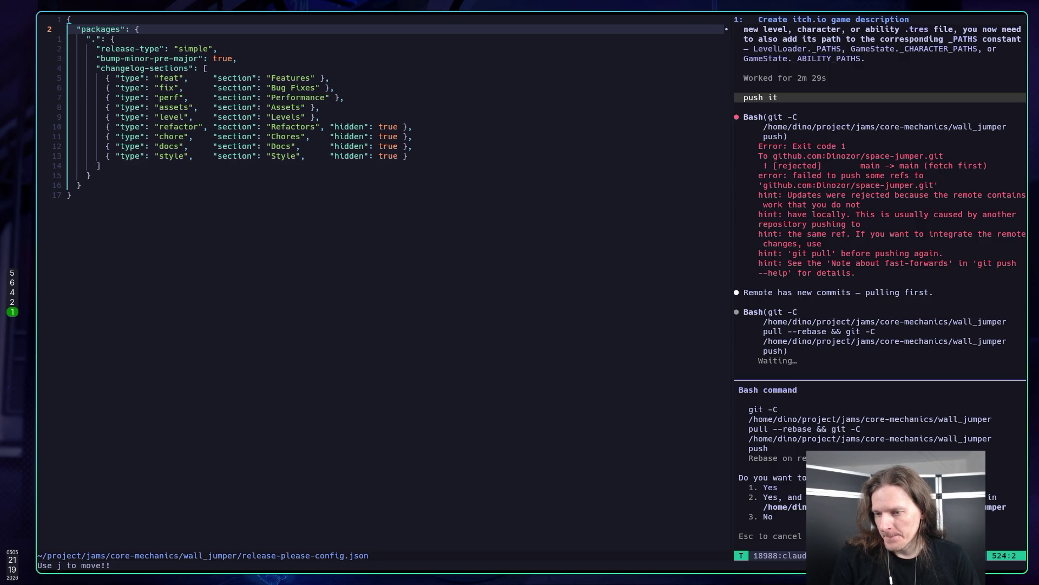
{"action": "key", "text": "Return"}
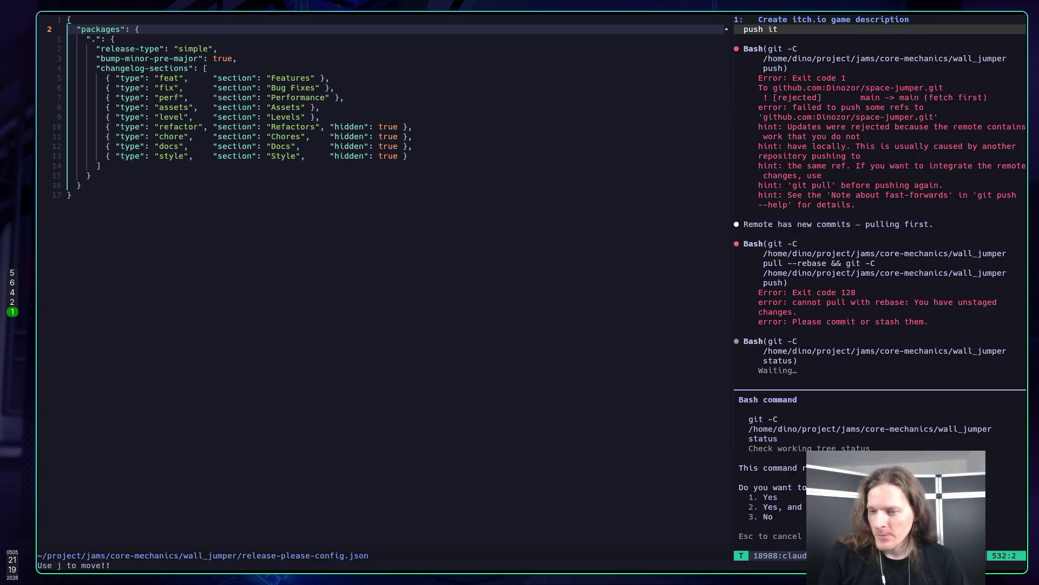
{"action": "key", "text": "Return"}
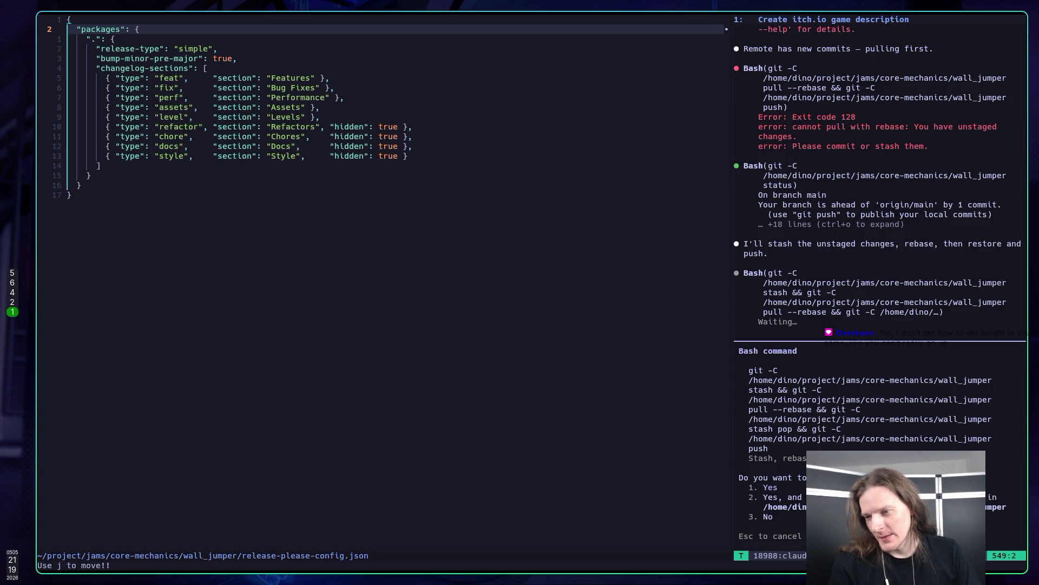
{"action": "key", "text": "Return"}
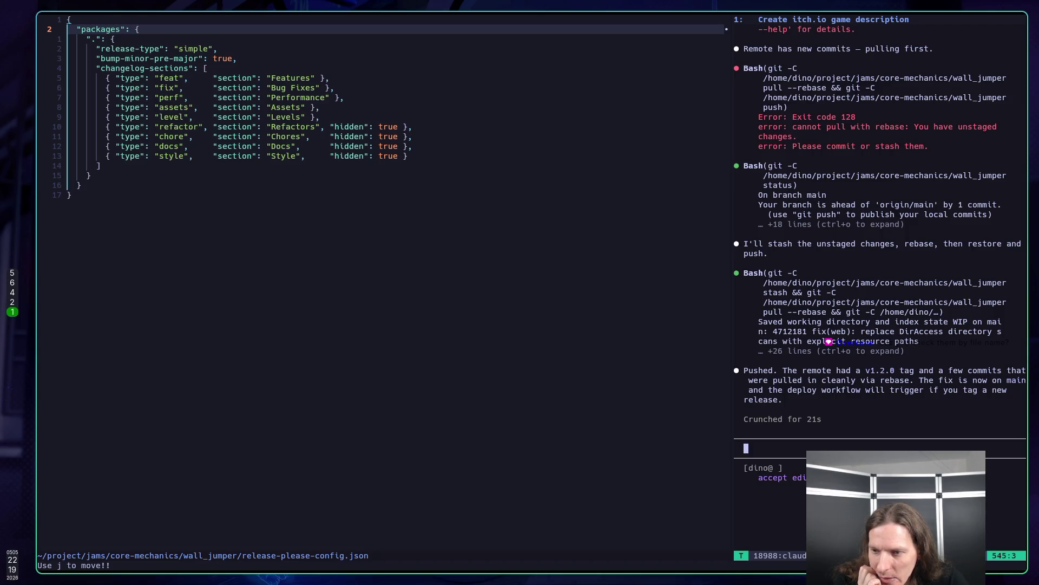
{"action": "key", "text": "super+2"}
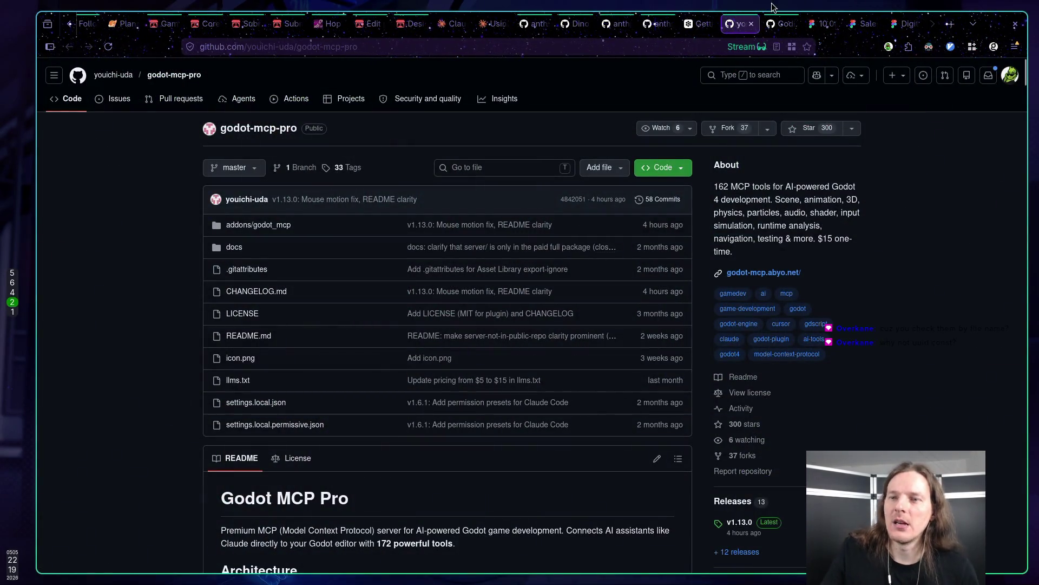
{"action": "left_click", "coordinate": [573, 25]}
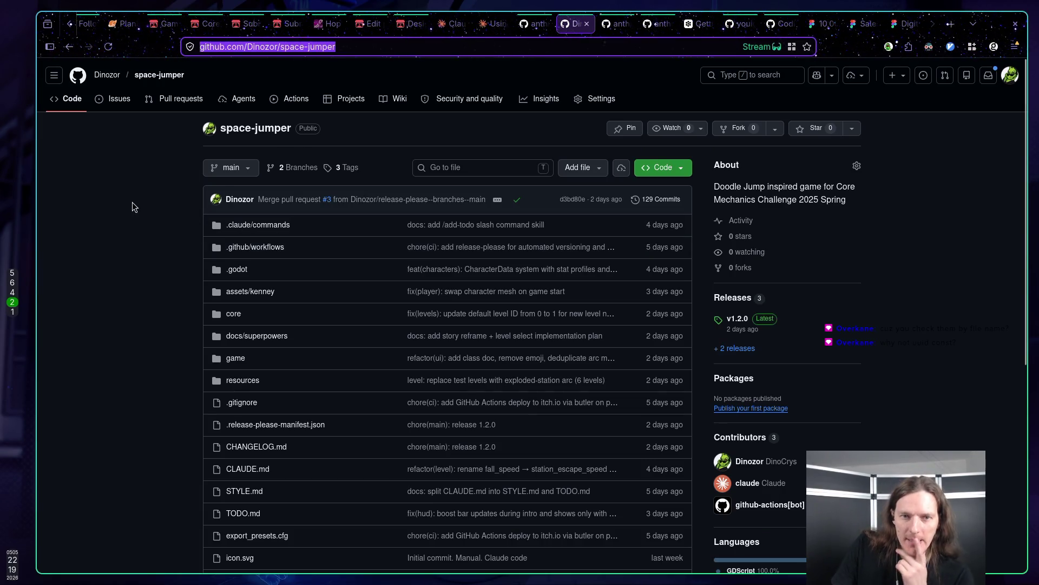
Reload the space-jumper repo page to confirm the fix(web) commit is latest, at 130 commits.
{"action": "left_click", "coordinate": [168, 201]}
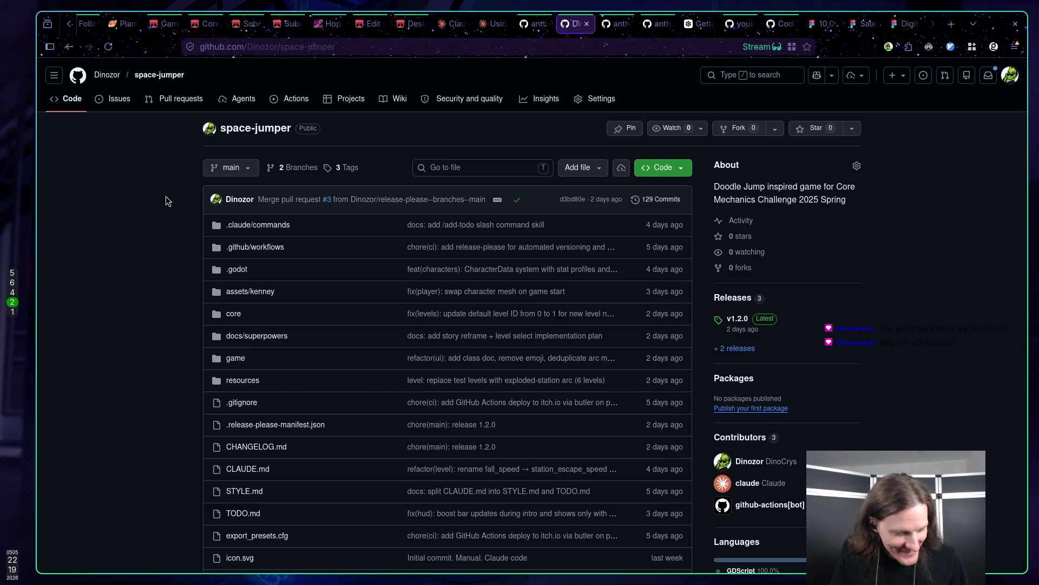
{"action": "key", "text": "F5"}
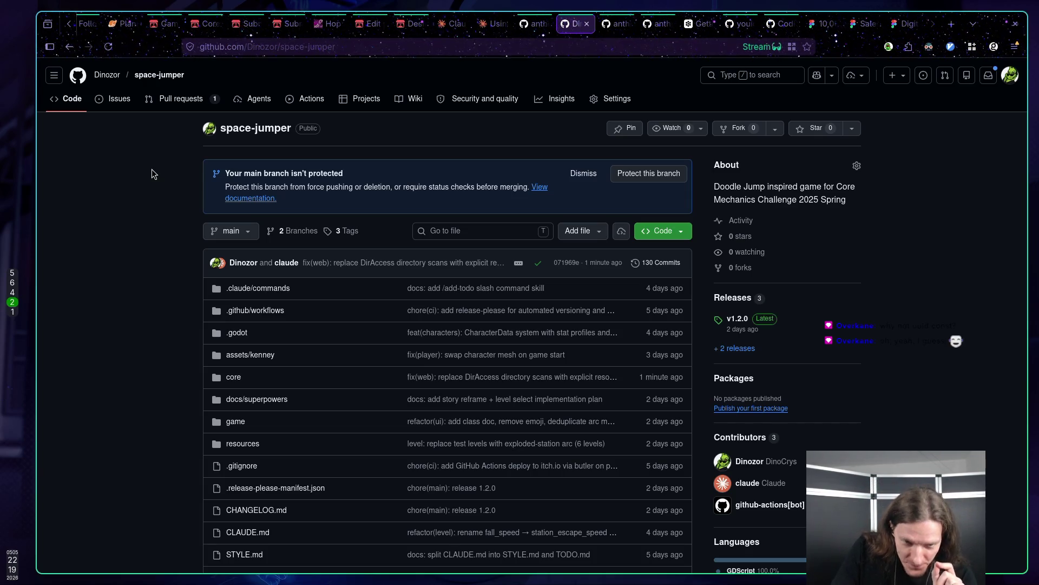
{"action": "scroll", "coordinate": [259, 325], "scroll_direction": "down", "scroll_amount": 3}
{"action": "scroll", "coordinate": [200, 247], "scroll_direction": "up", "scroll_amount": 3}
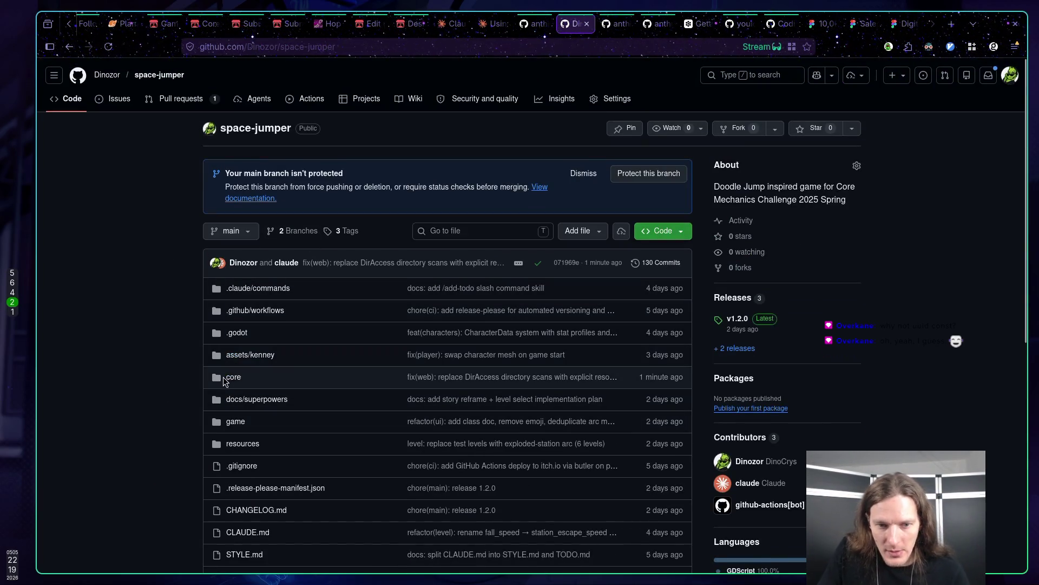
Browse the resources folder and its characters and abilities subfolders.
{"action": "left_click", "coordinate": [243, 442]}
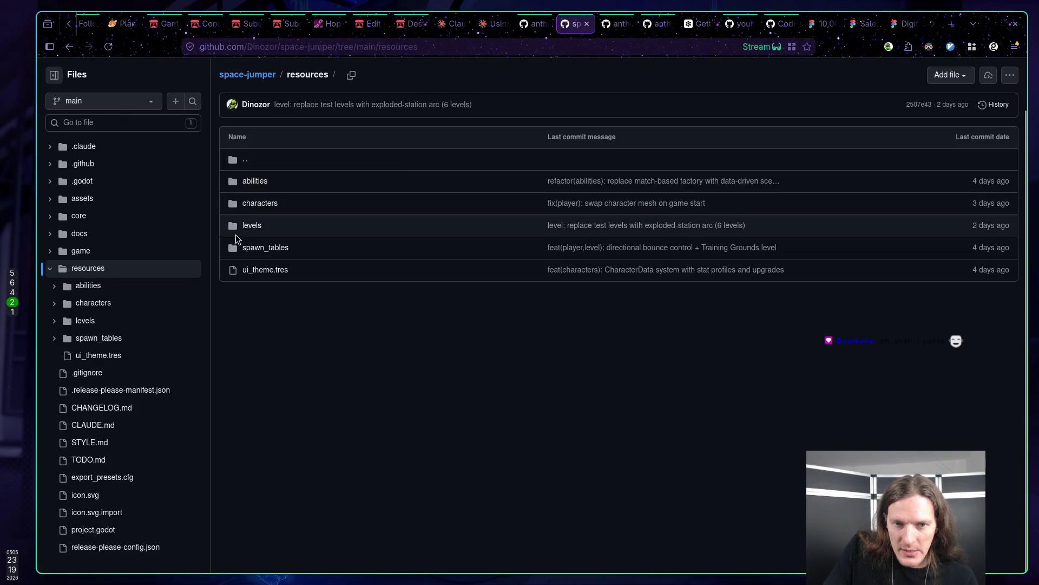
{"action": "left_click", "coordinate": [254, 206]}
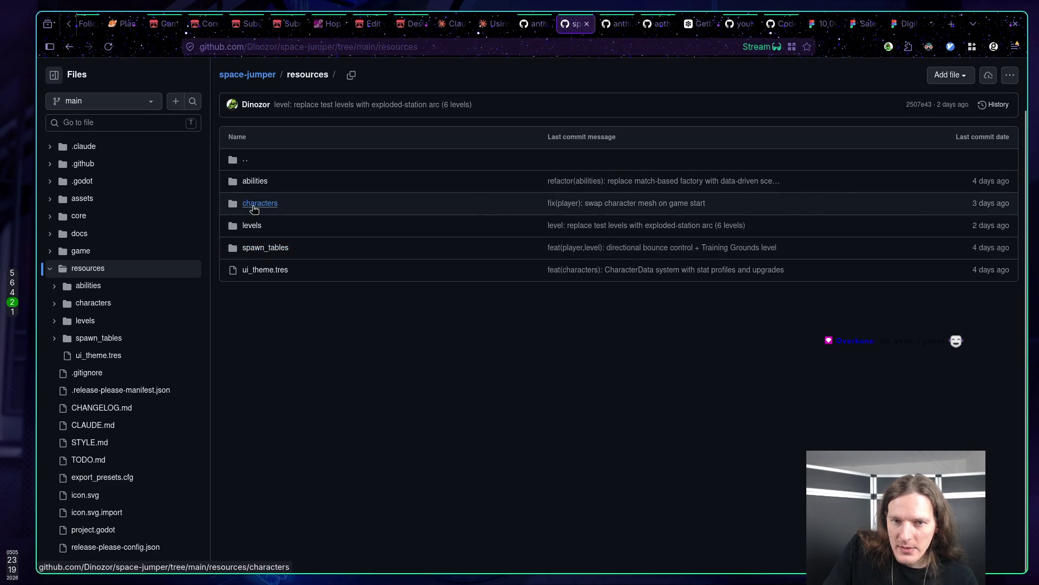
{"action": "key", "text": "alt+Left"}
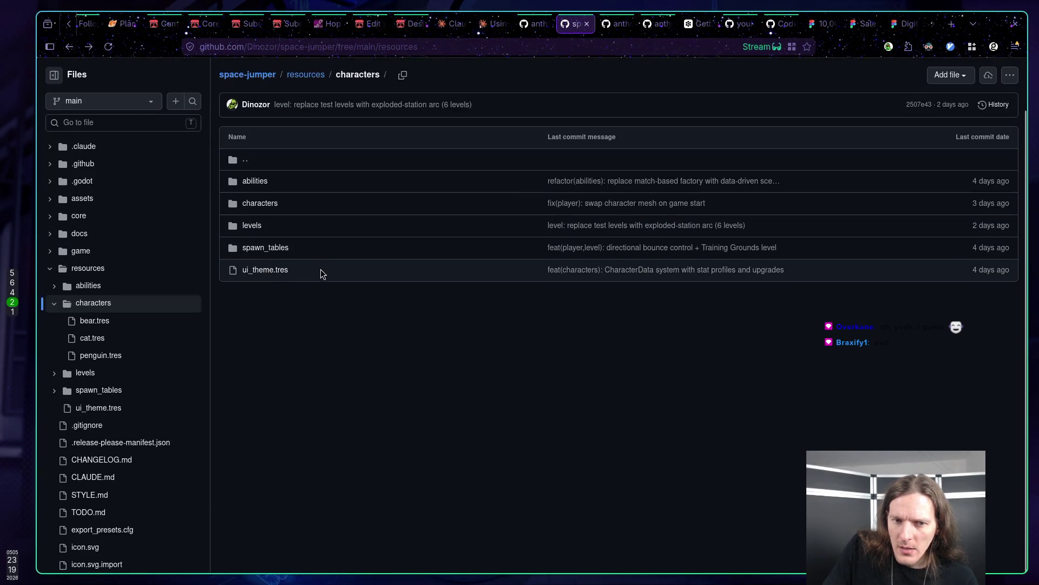
{"action": "left_click", "coordinate": [259, 182]}
{"action": "key", "text": "alt+Left"}
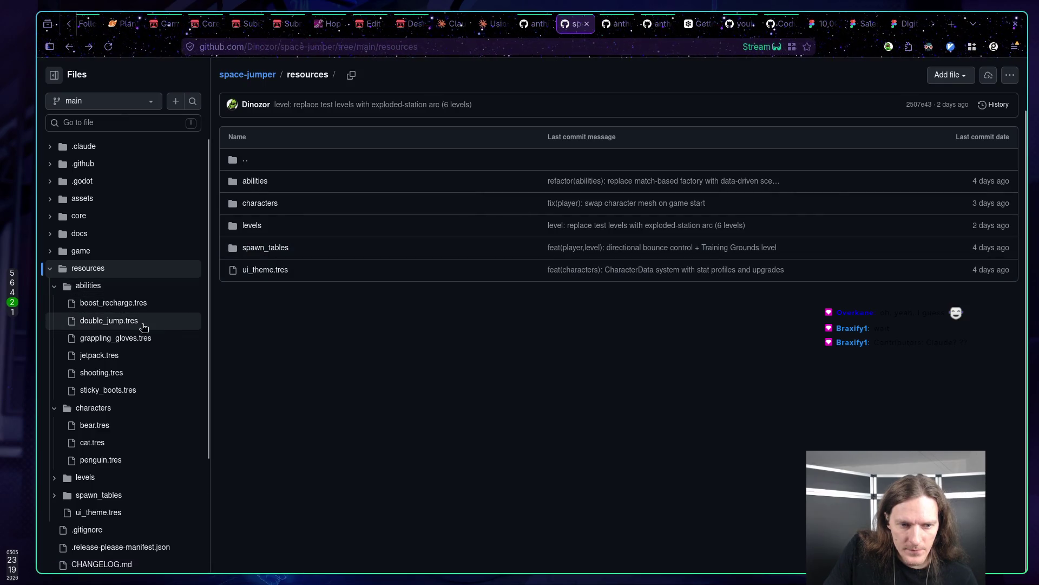
{"action": "scroll", "coordinate": [161, 327], "scroll_direction": "down", "scroll_amount": 3}
{"action": "scroll", "coordinate": [160, 332], "scroll_direction": "up", "scroll_amount": 3}
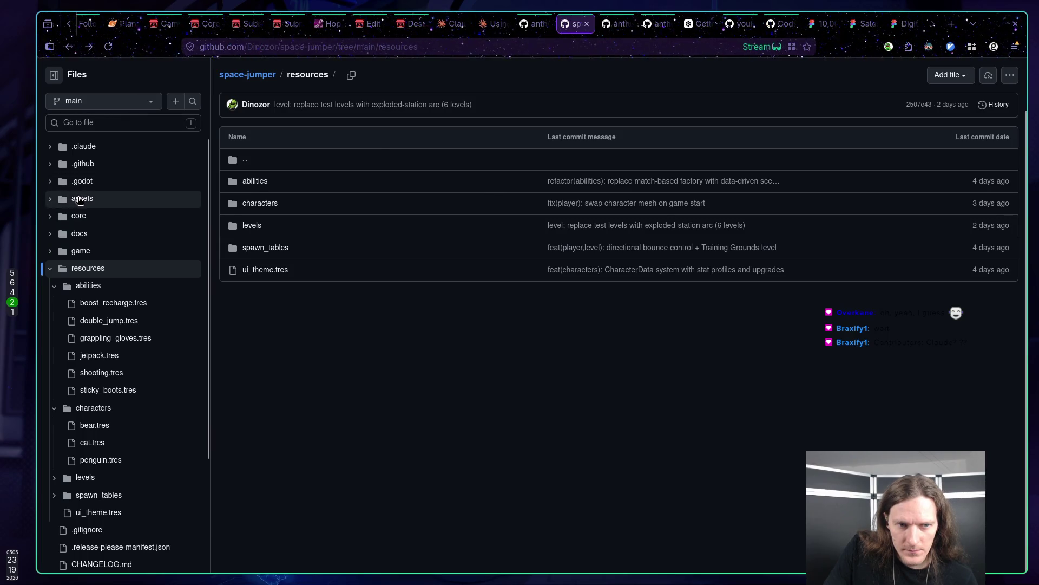
Open core/autoloads/audio_manager.gd.uid via the file tree, then begin a git command in the terminal.
{"action": "left_click", "coordinate": [80, 199]}
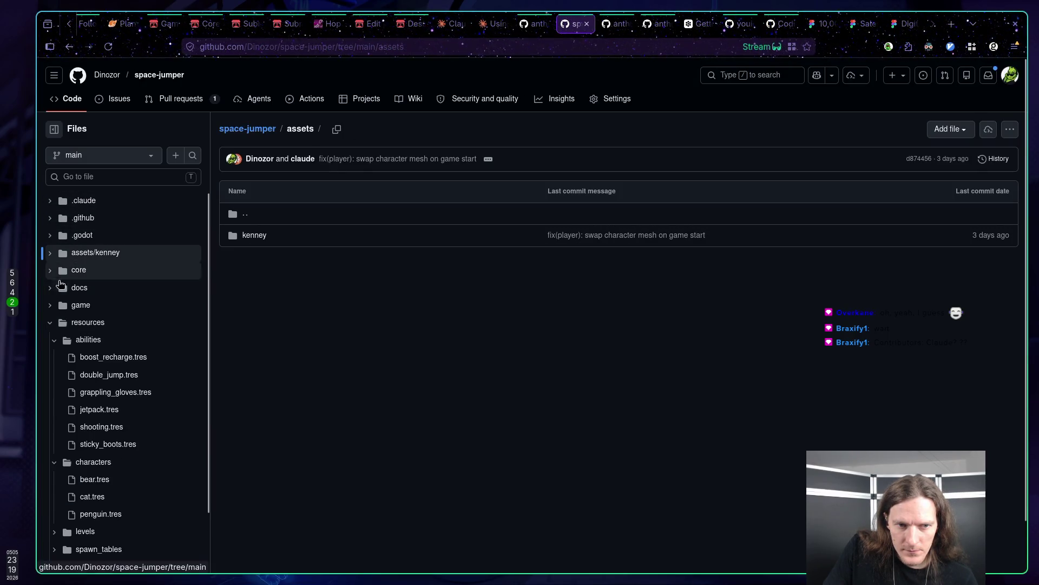
{"action": "left_click", "coordinate": [50, 253]}
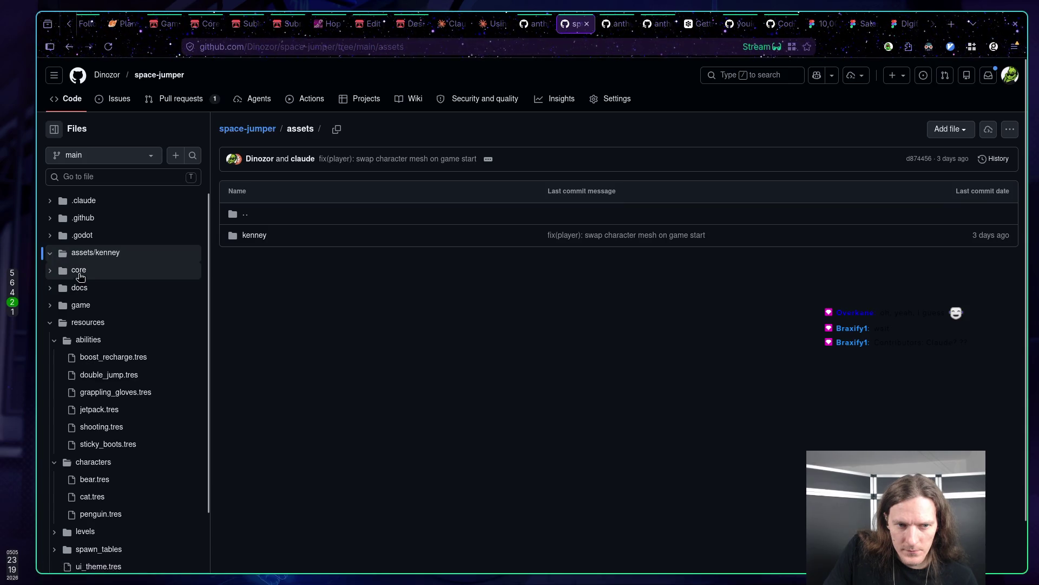
{"action": "left_click", "coordinate": [50, 270]}
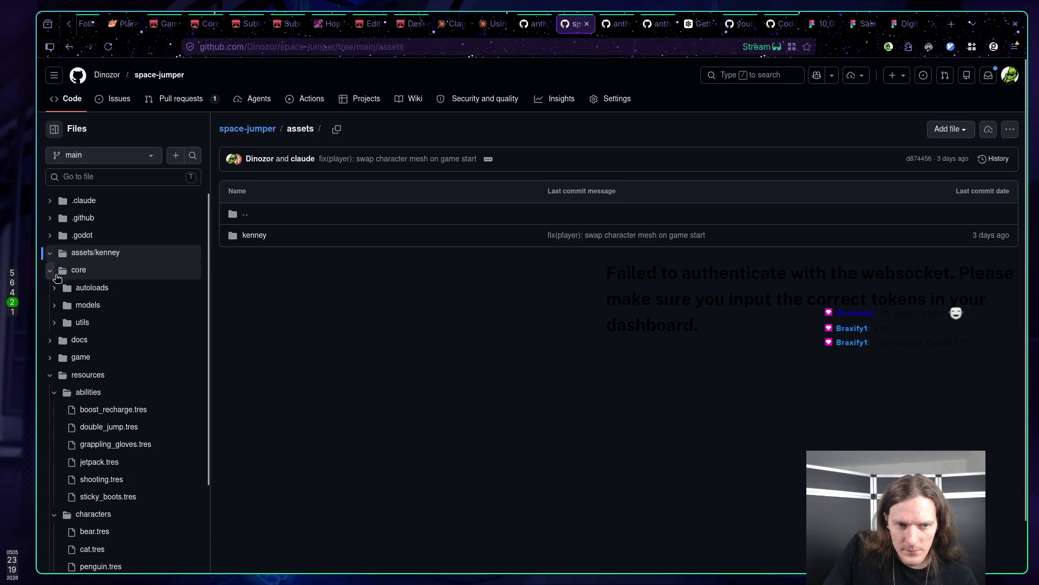
{"action": "left_click", "coordinate": [96, 289]}
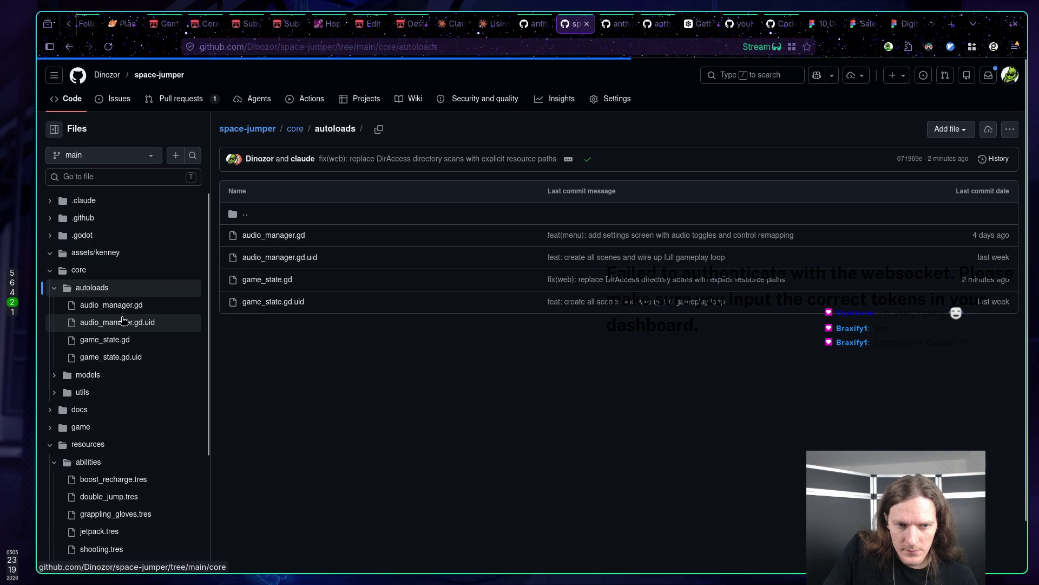
{"action": "left_click", "coordinate": [152, 324]}
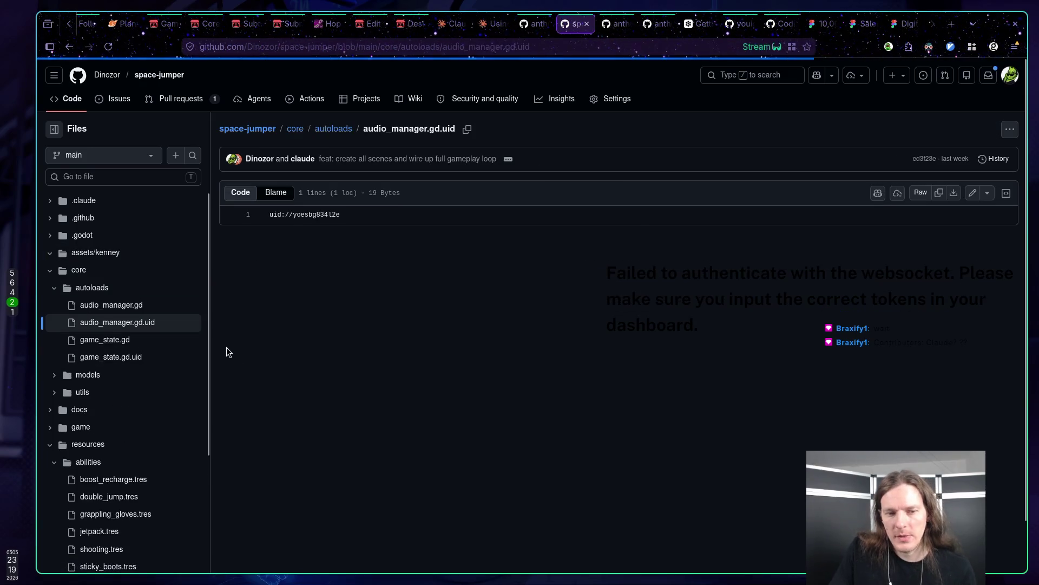
{"action": "left_click", "coordinate": [144, 357]}
{"action": "left_click", "coordinate": [162, 325]}
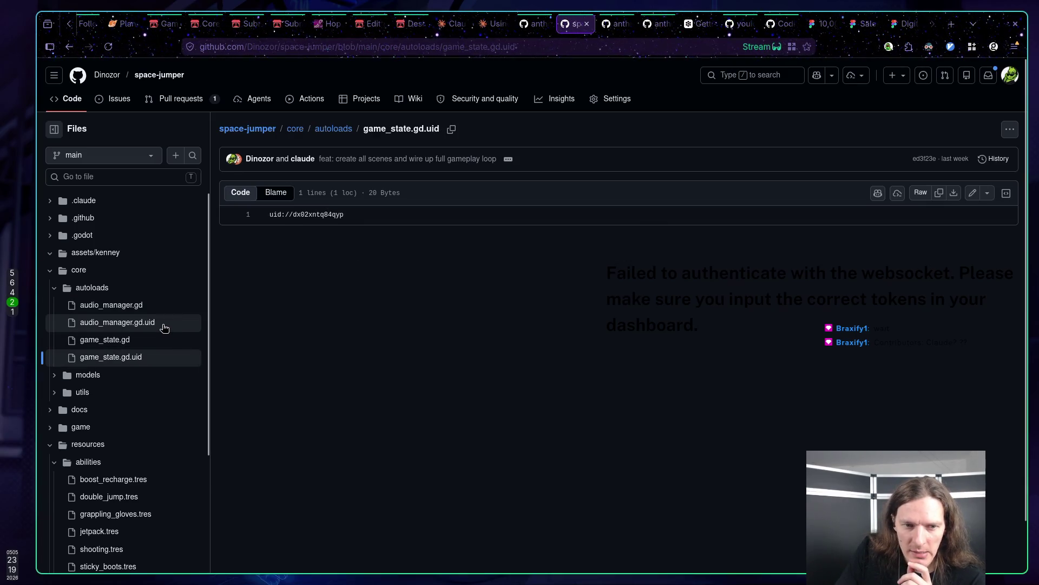
{"action": "left_click", "coordinate": [308, 215]}
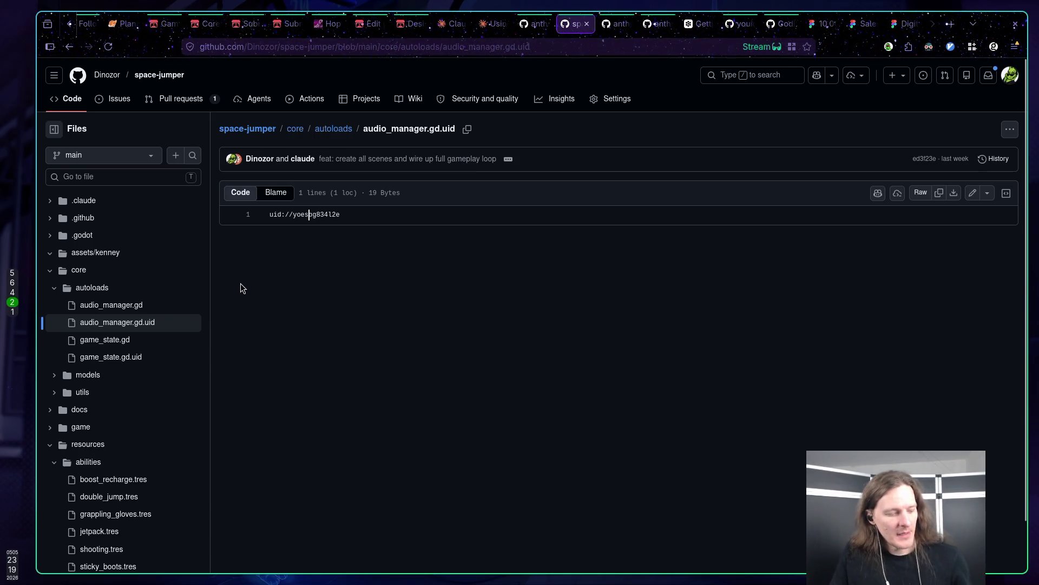
{"action": "key", "text": "super+1"}
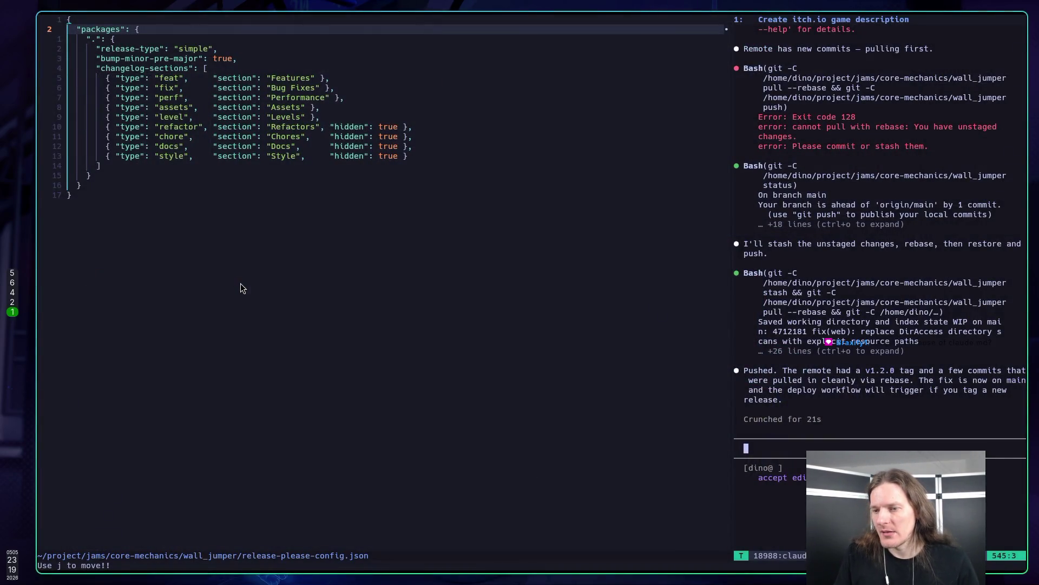
{"action": "type", "text": "!git"}
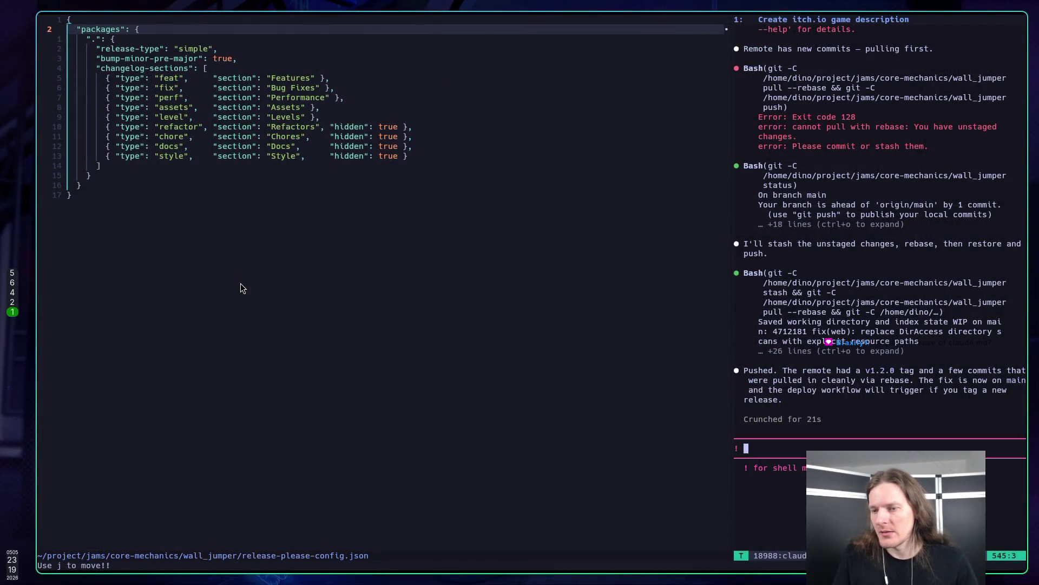
Run git config user.name in Claude Code's shell mode, then return to the browser.
{"action": "type", "text": "config "}
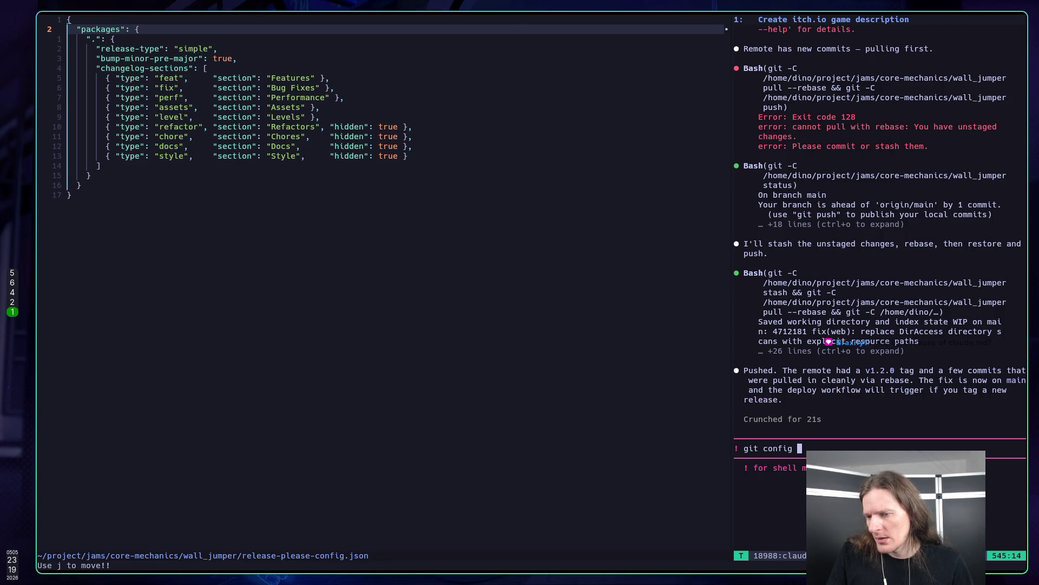
{"action": "type", "text": "use"}
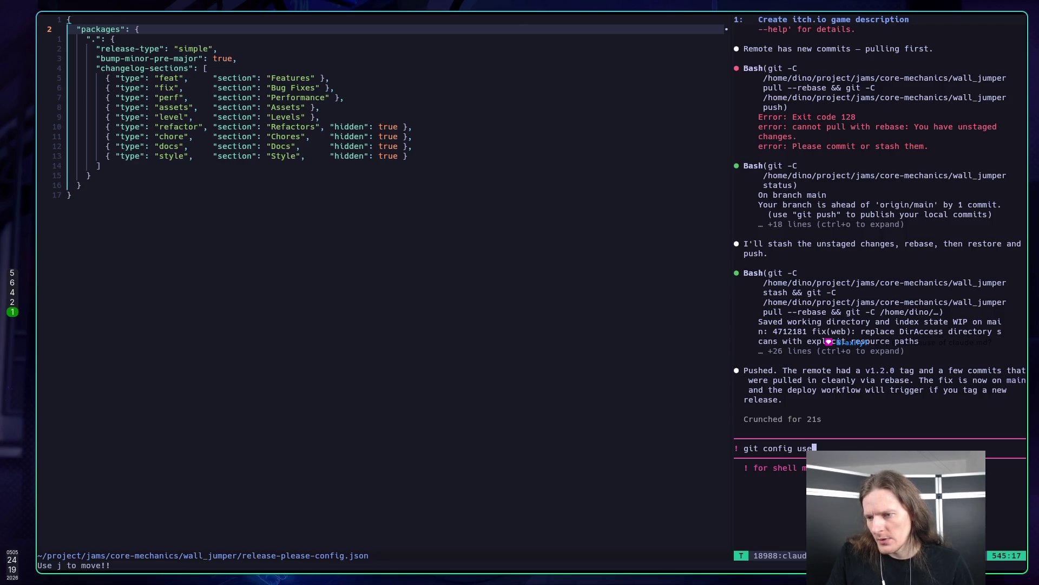
{"action": "type", "text": "r.name"}
{"action": "key", "text": "Return"}
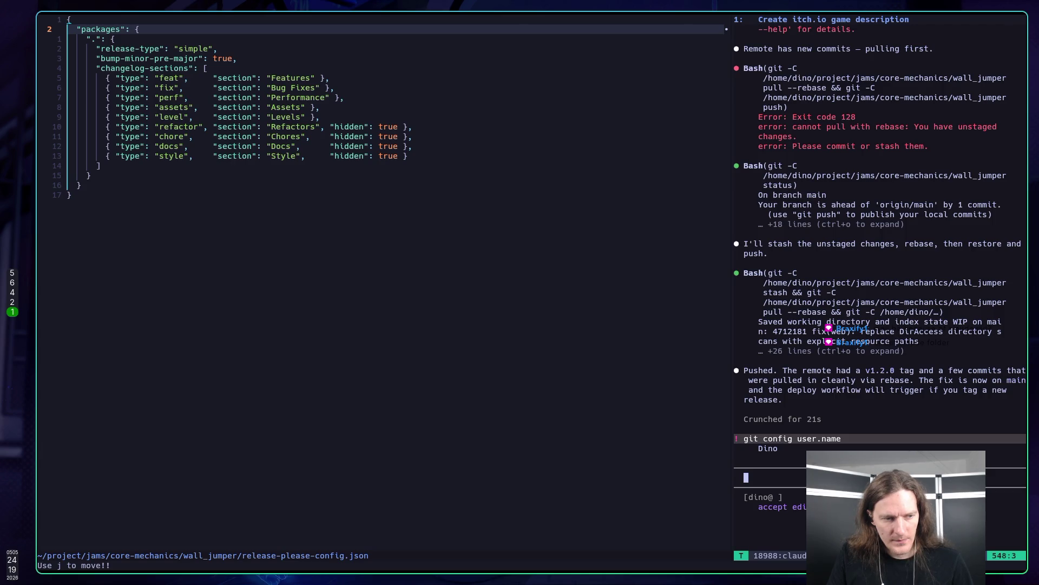
{"action": "key", "text": "super+2"}
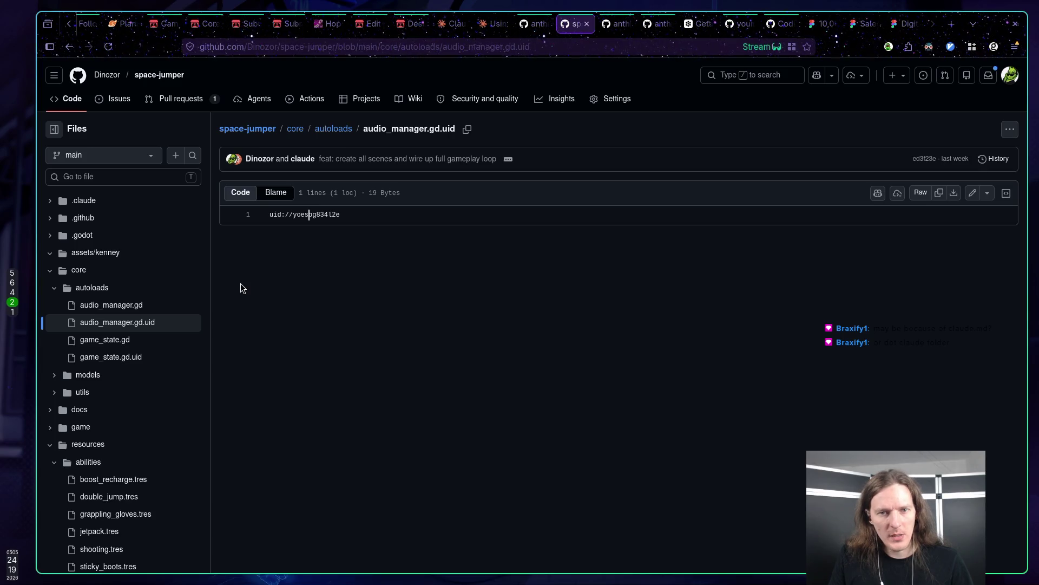
{"action": "left_click", "coordinate": [303, 159]}
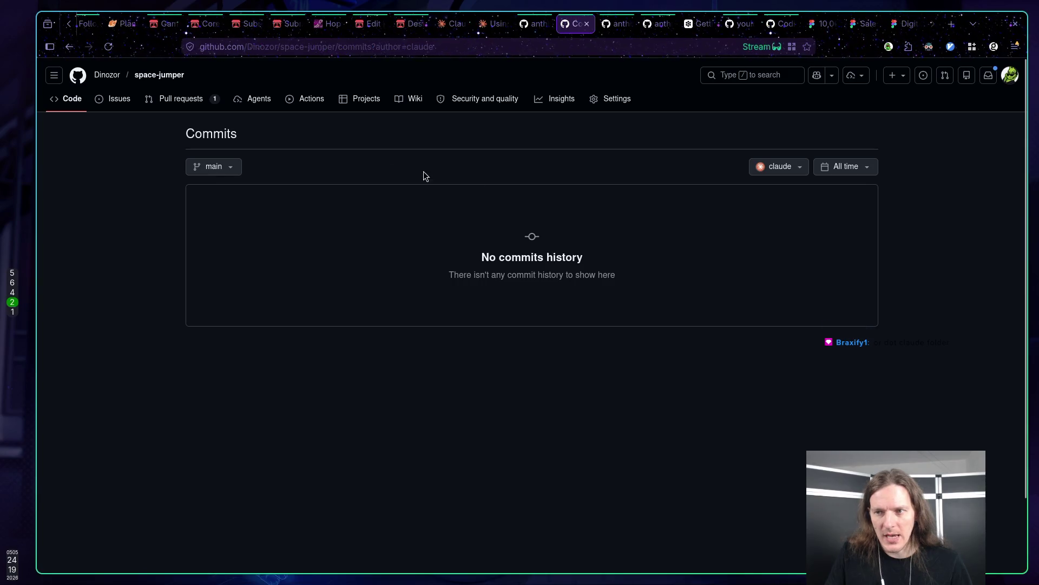
{"action": "left_click", "coordinate": [797, 168]}
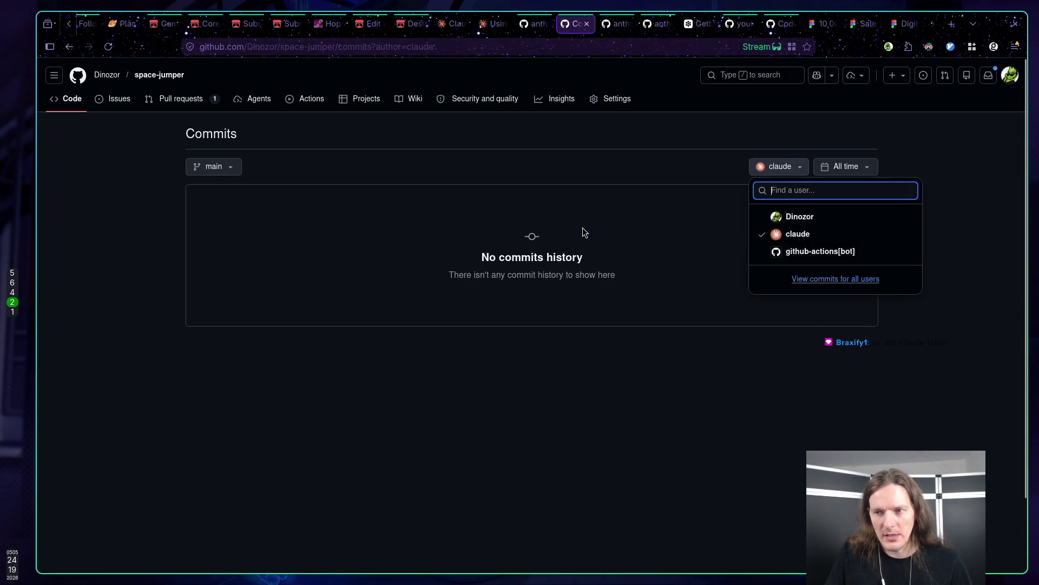
{"action": "key", "text": "alt+Left"}
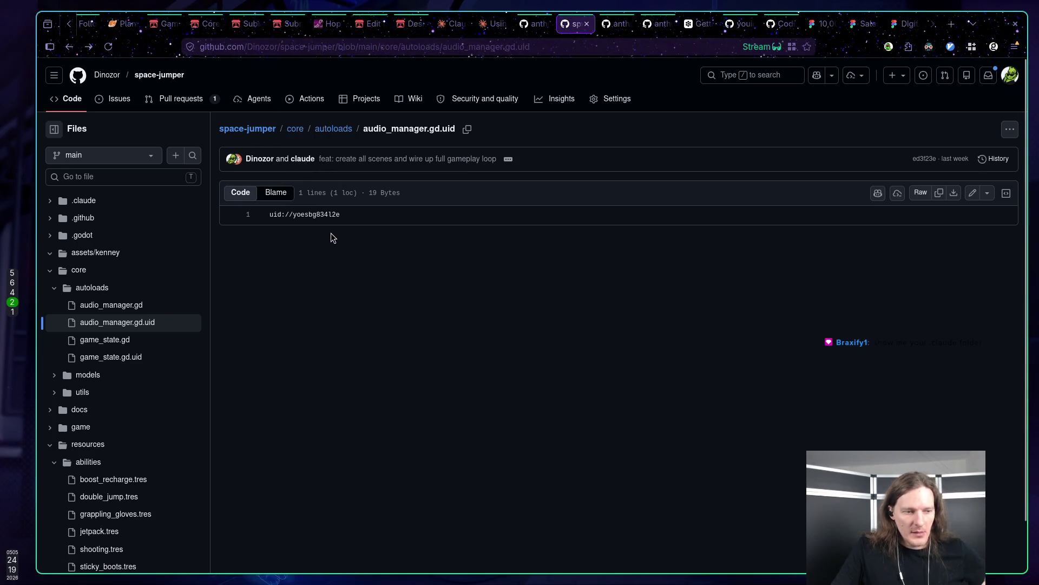
Expand the .claude folder and select parts of the audio_manager.gd.uid value.
{"action": "left_click", "coordinate": [71, 201]}
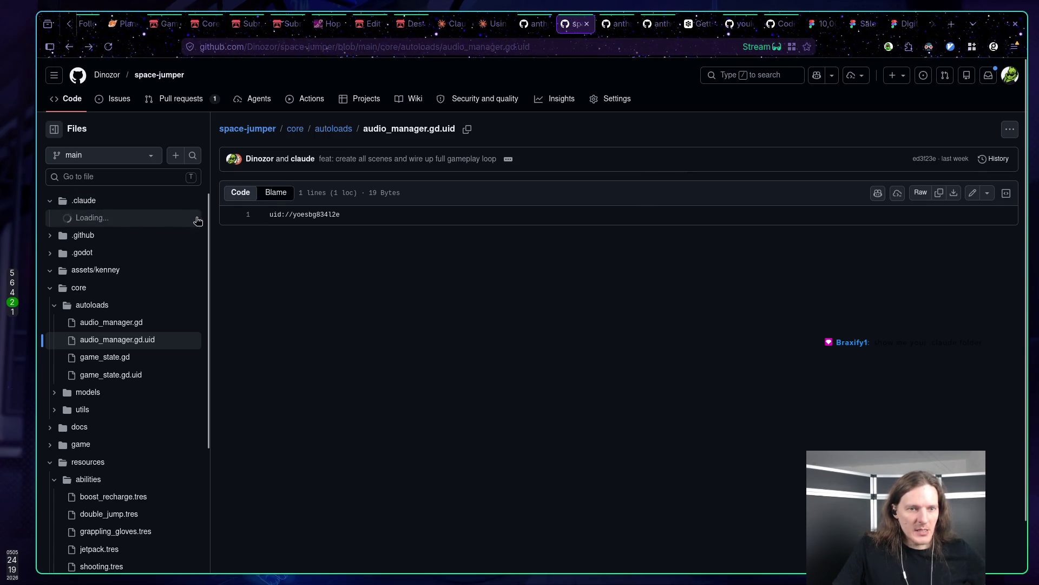
{"action": "scroll", "coordinate": [130, 248], "scroll_direction": "down", "scroll_amount": 3}
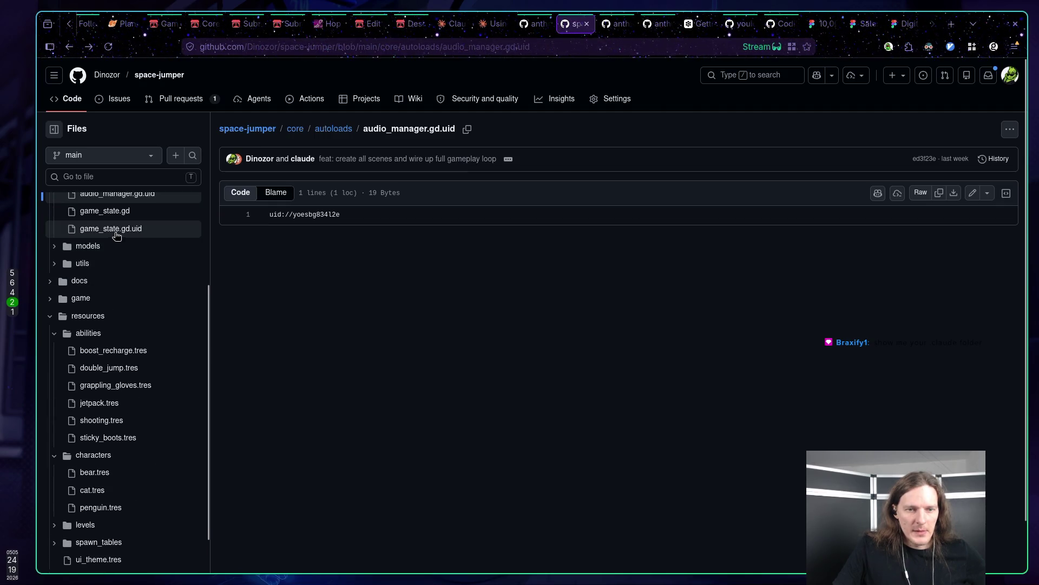
{"action": "scroll", "coordinate": [176, 292], "scroll_direction": "up", "scroll_amount": 3}
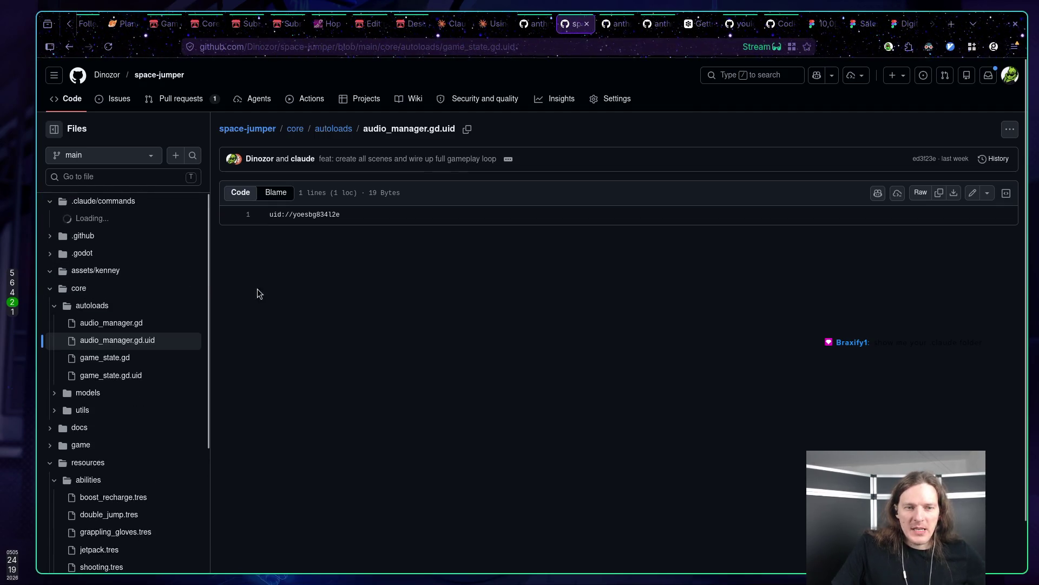
{"action": "left_click_drag", "start_coordinate": [294, 216], "coordinate": [313, 217]}
{"action": "left_click", "coordinate": [312, 217]}
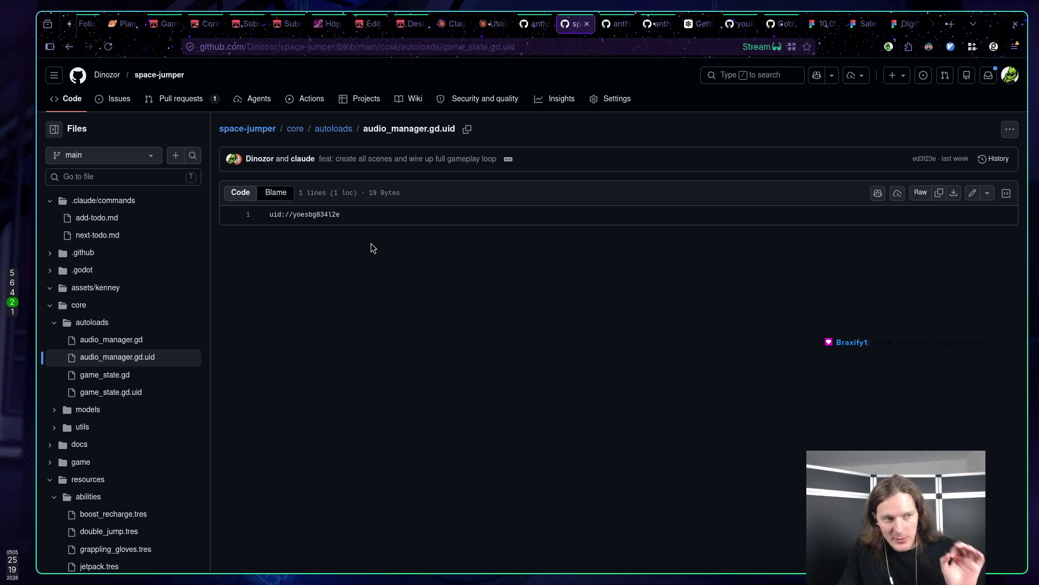
{"action": "scroll", "coordinate": [316, 260], "scroll_direction": "down", "scroll_amount": 1}
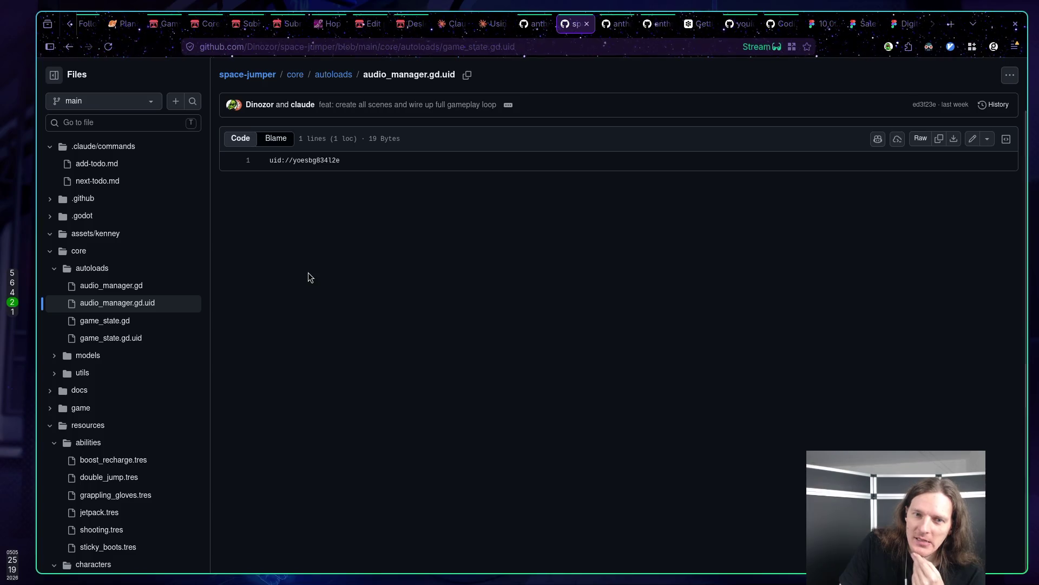
{"action": "left_click", "coordinate": [290, 160]}
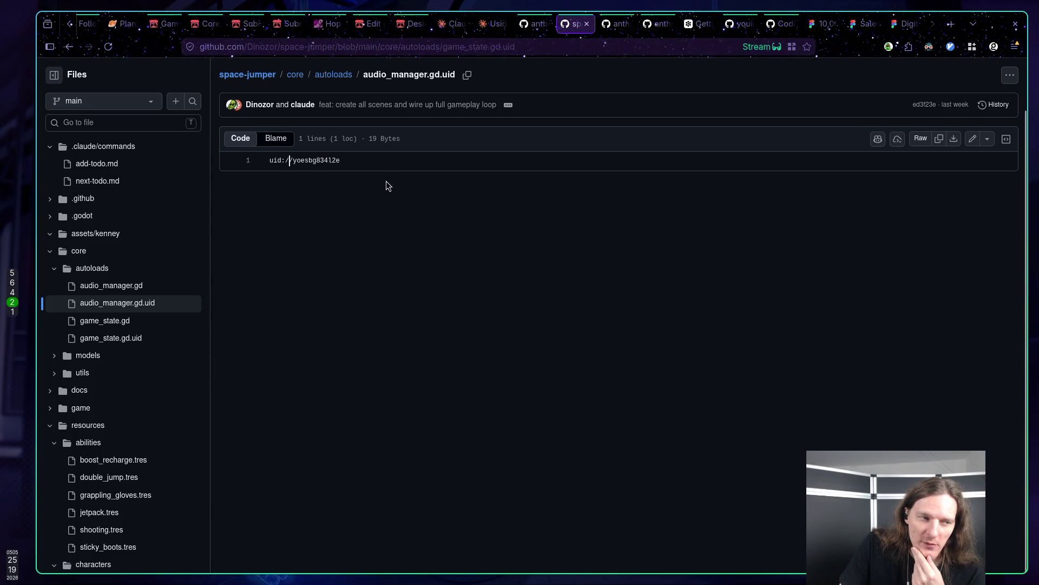
{"action": "left_click_drag", "start_coordinate": [267, 168], "coordinate": [290, 160]}
{"action": "left_click", "coordinate": [374, 162]}
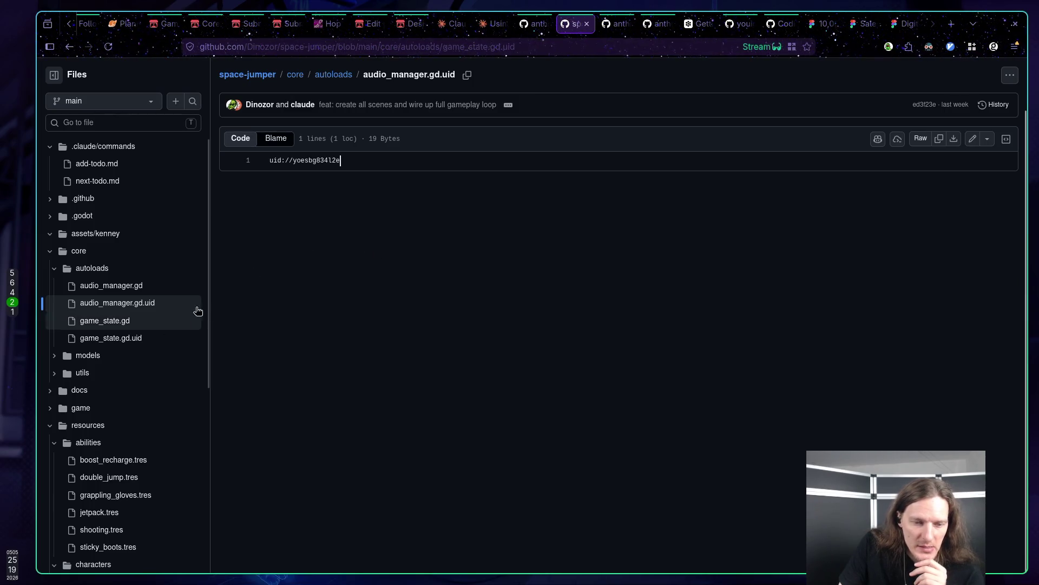
{"action": "scroll", "coordinate": [157, 341], "scroll_direction": "down", "scroll_amount": 5}
Open audio_manager.gd and reload the page, then expand .claude and open add-todo.md.
{"action": "left_click", "coordinate": [105, 271]}
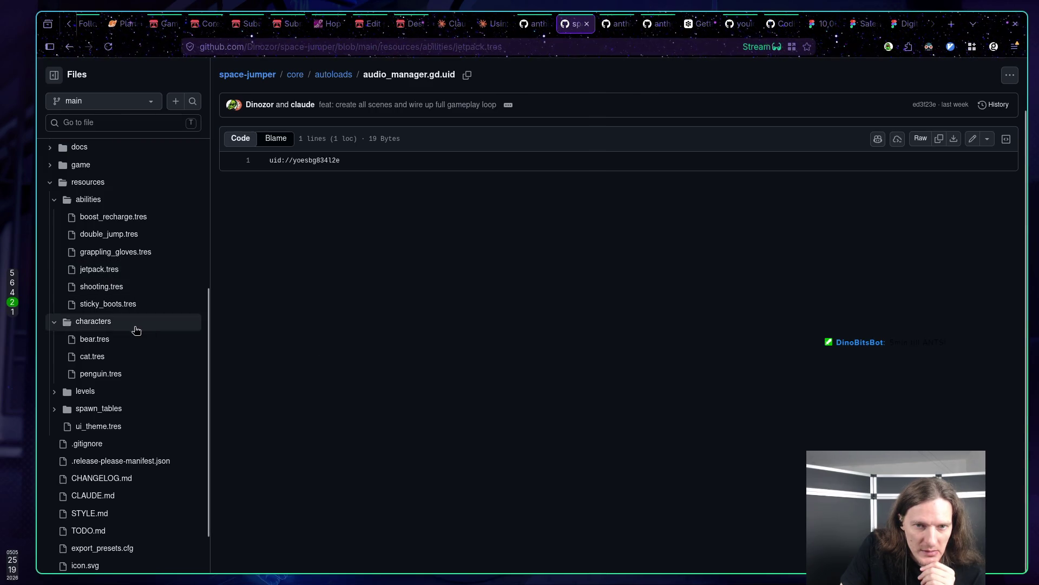
{"action": "scroll", "coordinate": [138, 329], "scroll_direction": "up", "scroll_amount": 5}
{"action": "left_click", "coordinate": [114, 285]}
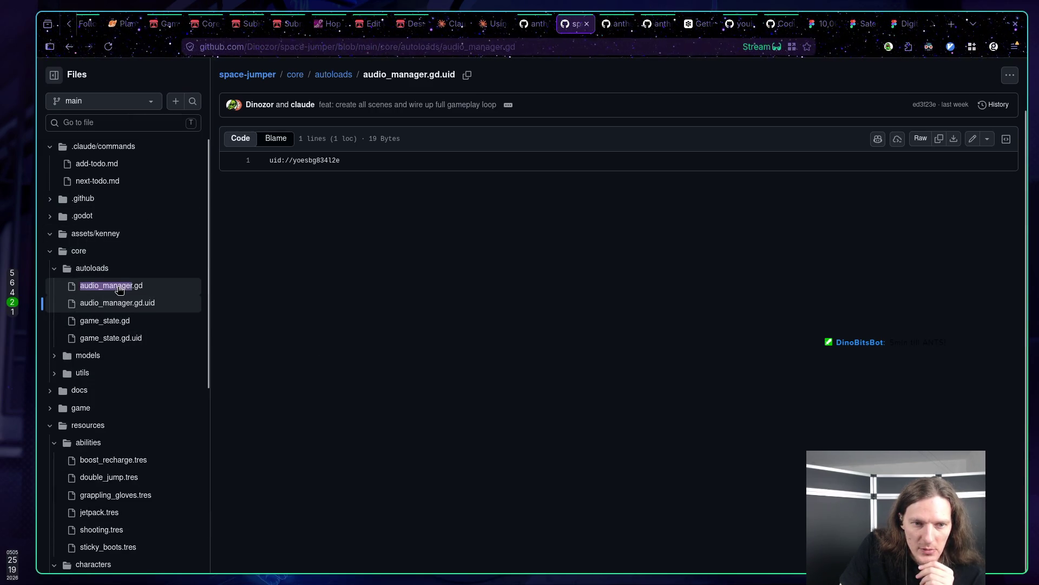
{"action": "left_click", "coordinate": [109, 47]}
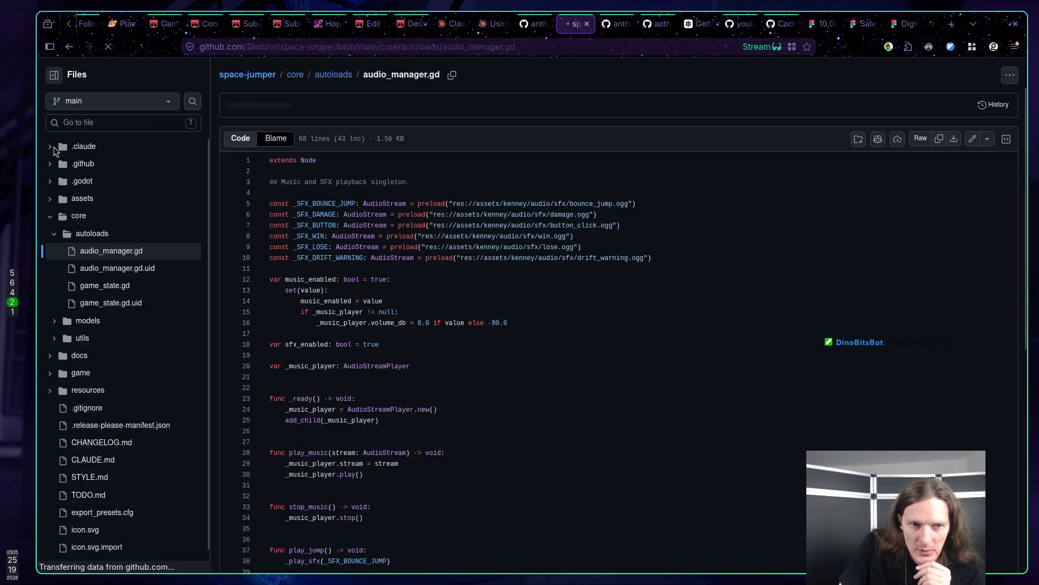
{"action": "left_click", "coordinate": [83, 153]}
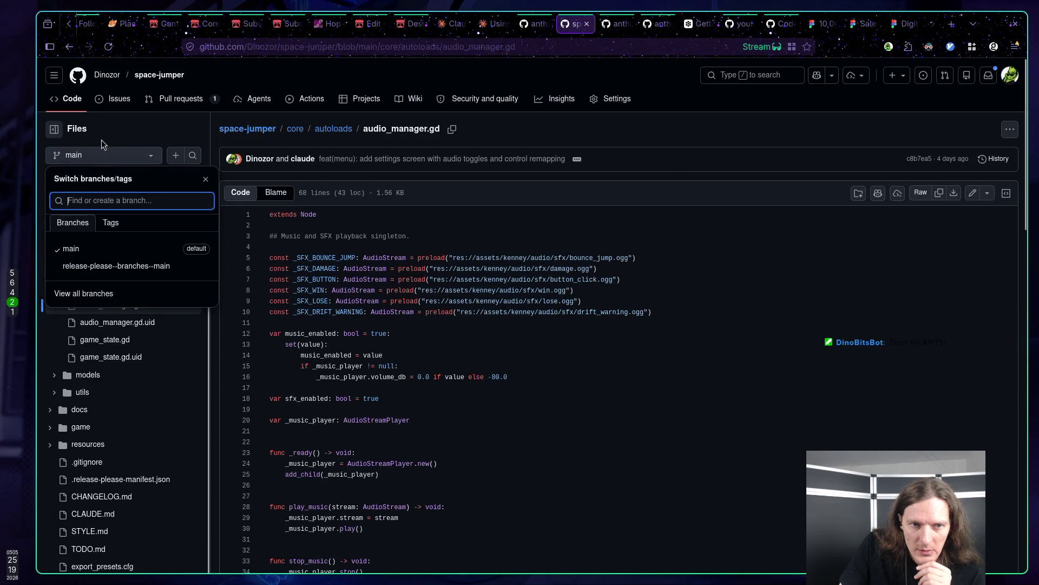
{"action": "left_click", "coordinate": [114, 132]}
{"action": "left_click", "coordinate": [53, 203]}
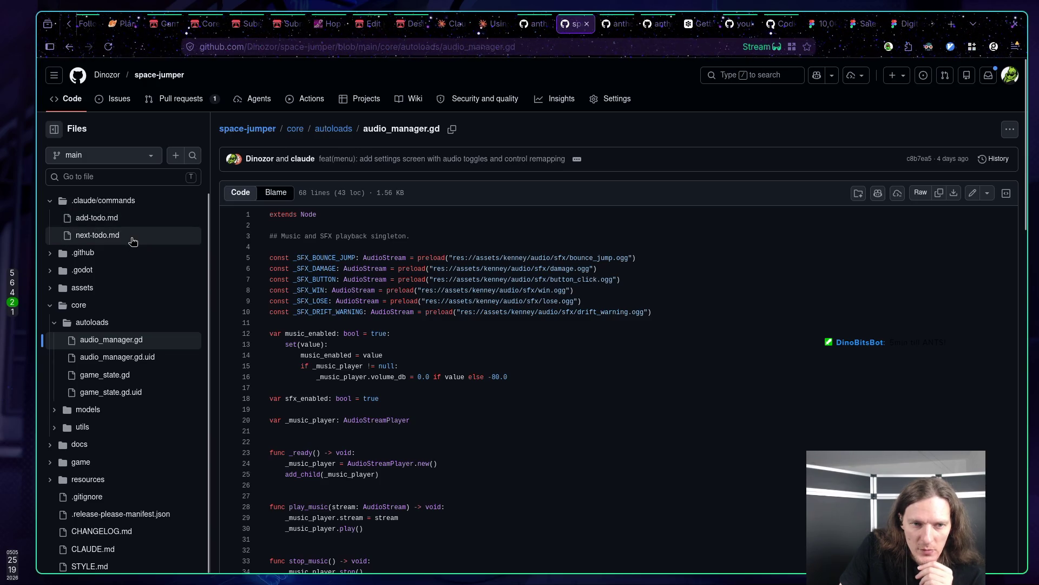
{"action": "left_click", "coordinate": [133, 217]}
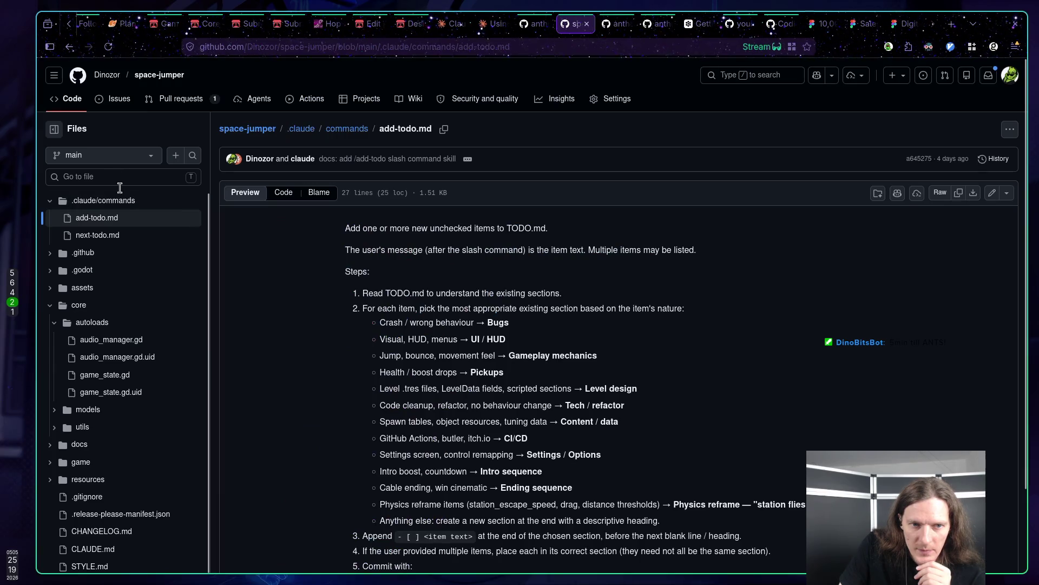
Read add-todo.md, highlighting its section mapping and '- [ ] <item text>' snippet, then open next-todo.md.
{"action": "scroll", "coordinate": [358, 322], "scroll_direction": "down", "scroll_amount": 2}
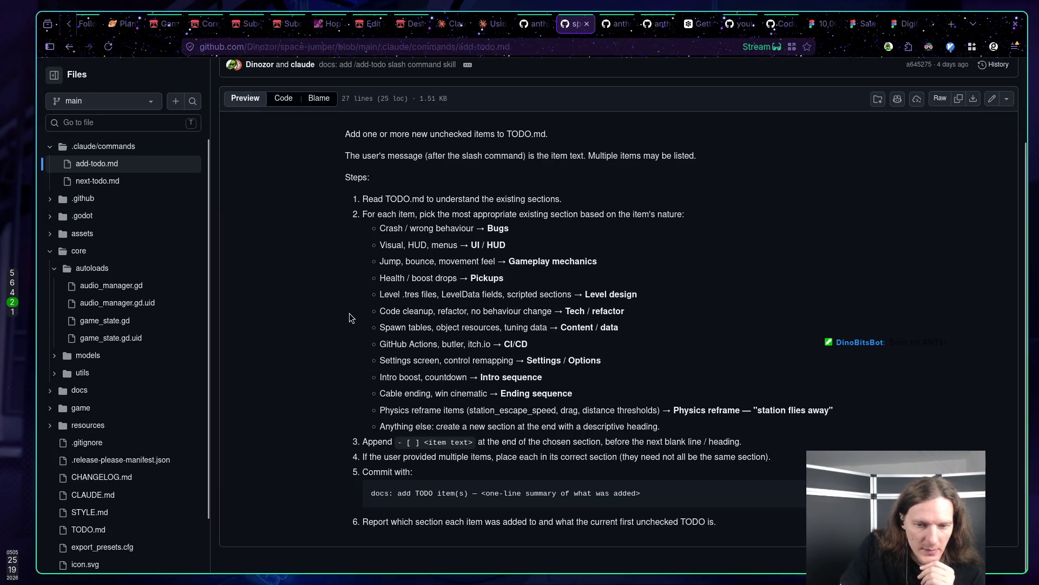
{"action": "scroll", "coordinate": [341, 306], "scroll_direction": "up", "scroll_amount": 2}
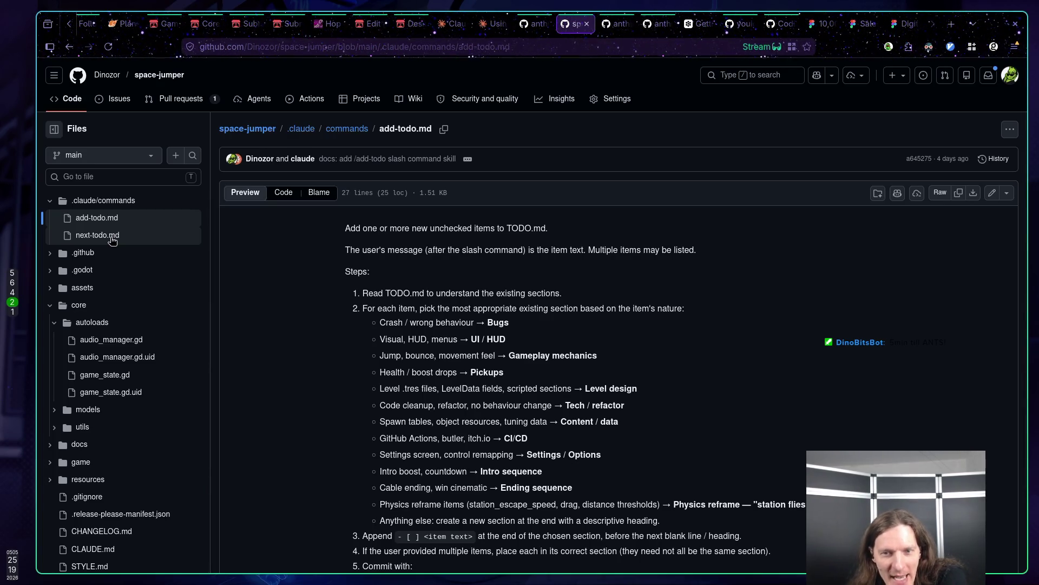
{"action": "scroll", "coordinate": [302, 216], "scroll_direction": "down", "scroll_amount": 2}
{"action": "left_click_drag", "start_coordinate": [362, 198], "coordinate": [610, 413]}
{"action": "left_click", "coordinate": [603, 411]}
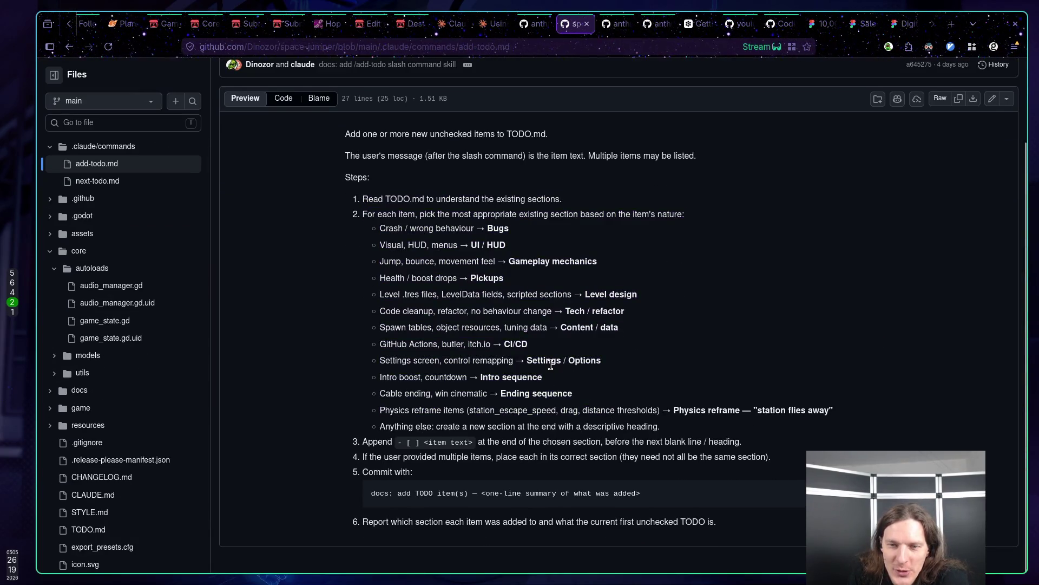
{"action": "left_click_drag", "start_coordinate": [400, 262], "coordinate": [573, 432]}
{"action": "left_click", "coordinate": [573, 432]}
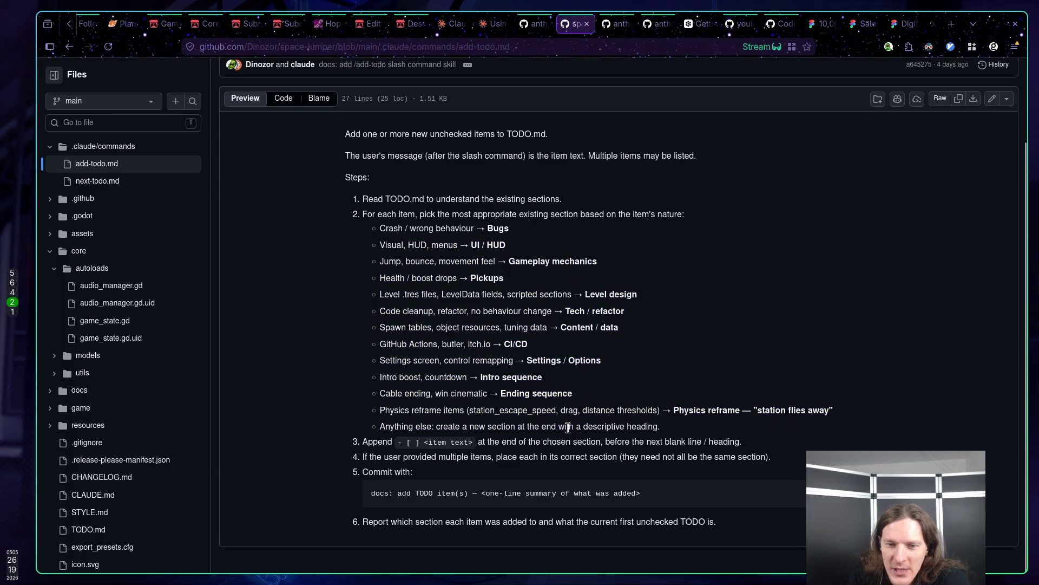
{"action": "left_click_drag", "start_coordinate": [397, 442], "coordinate": [484, 442]}
{"action": "left_click", "coordinate": [573, 457]}
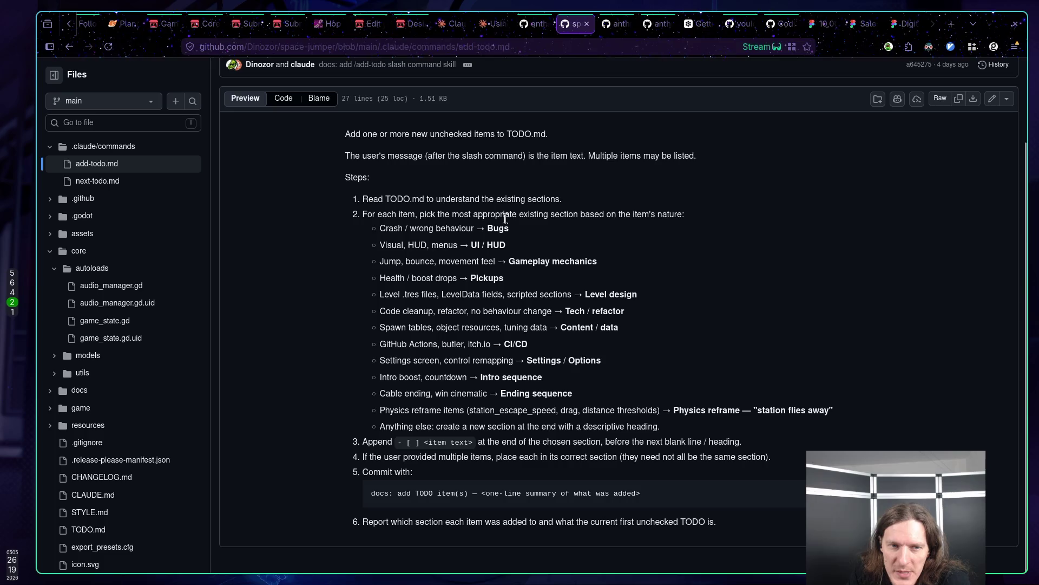
{"action": "left_click", "coordinate": [103, 185]}
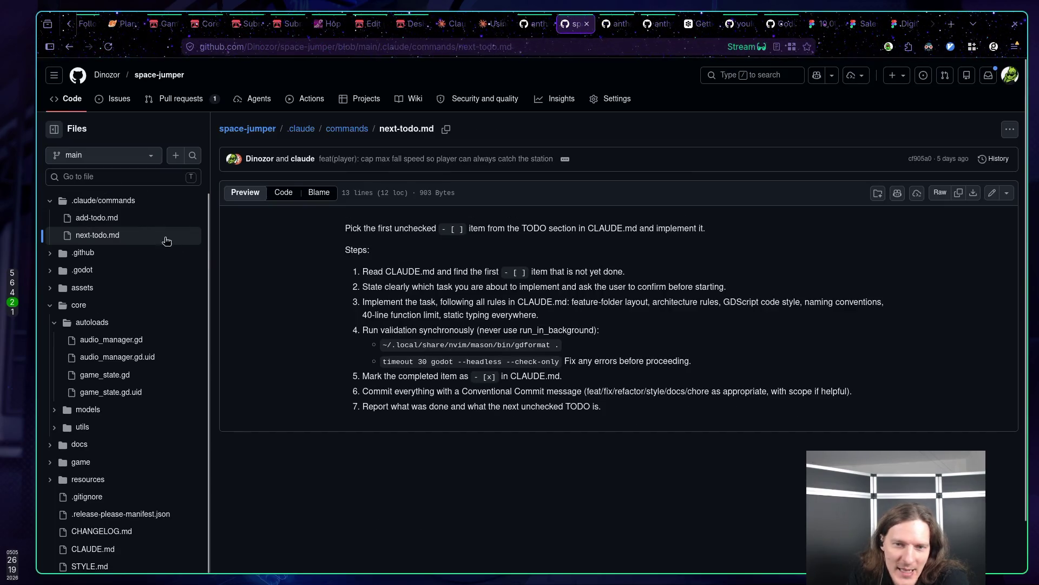
{"action": "left_click_drag", "start_coordinate": [406, 362], "coordinate": [619, 374]}
{"action": "left_click", "coordinate": [613, 389]}
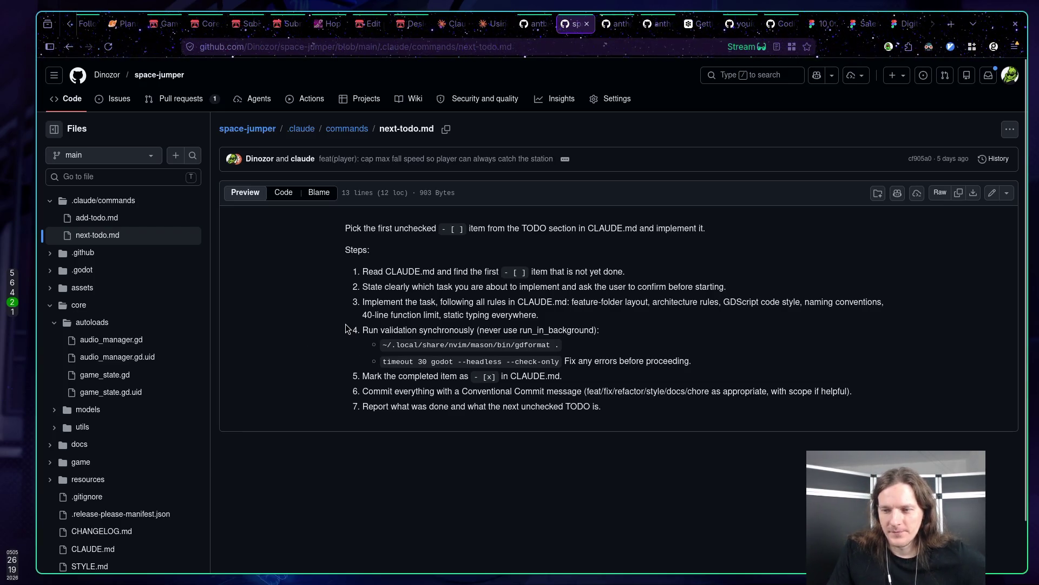
{"action": "scroll", "coordinate": [86, 314], "scroll_direction": "down", "scroll_amount": 1}
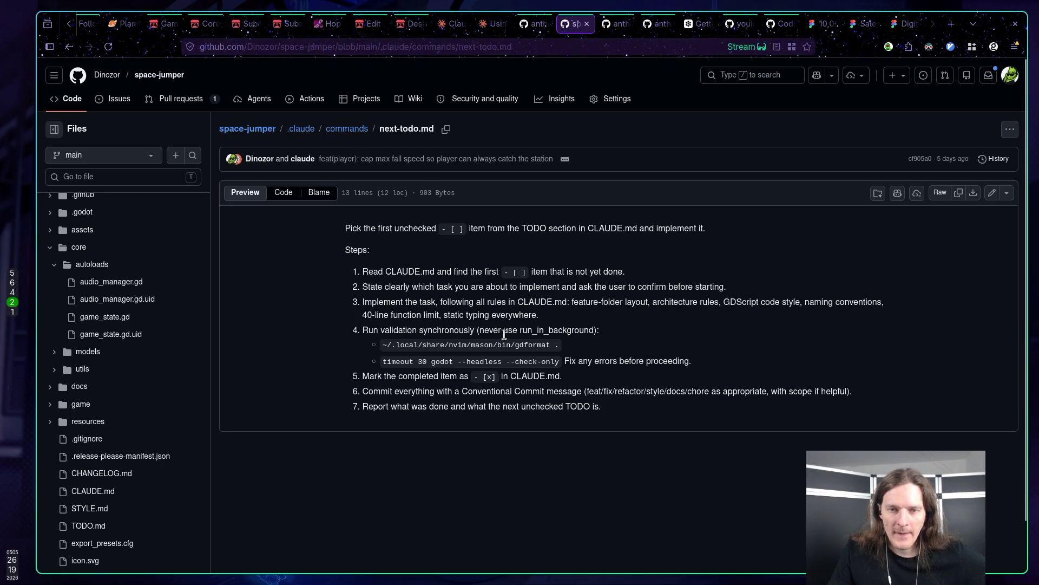
{"action": "left_click", "coordinate": [331, 24]}
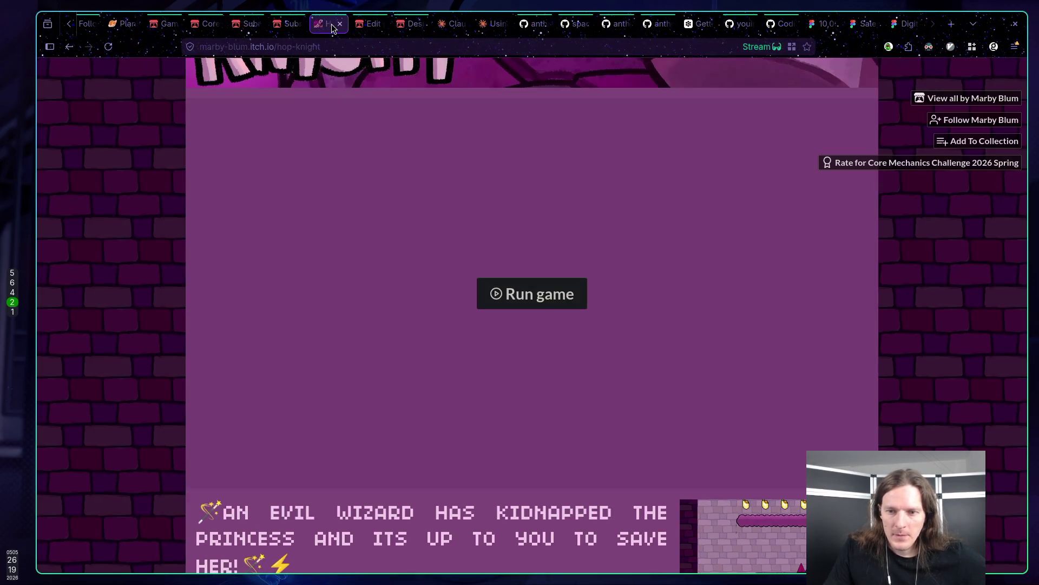
Close the Hop Knight game page tab.
{"action": "scroll", "coordinate": [362, 250], "scroll_direction": "down", "scroll_amount": 5}
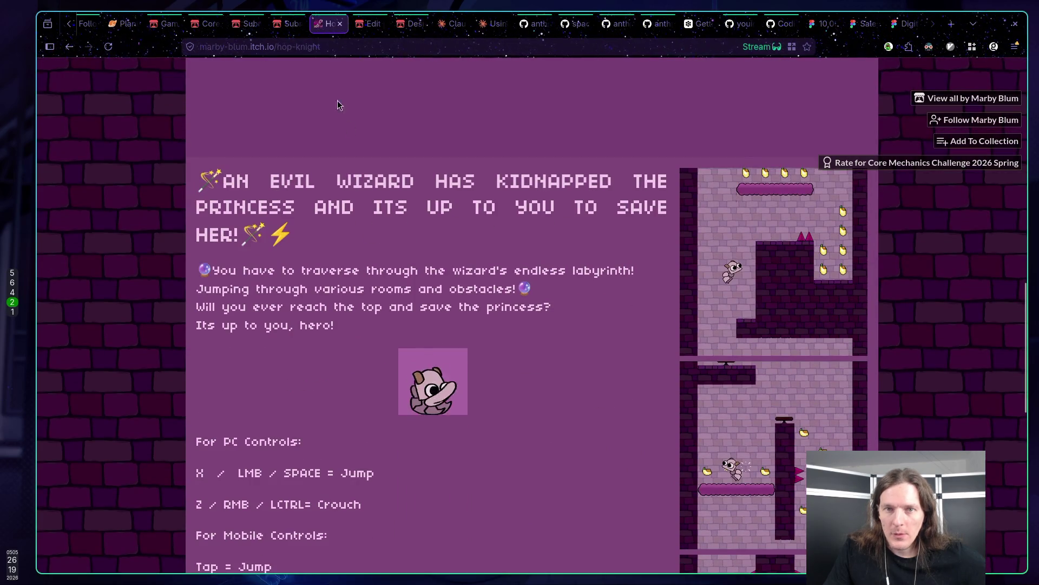
{"action": "scroll", "coordinate": [348, 122], "scroll_direction": "up", "scroll_amount": 5}
{"action": "middle_click", "coordinate": [327, 23]}
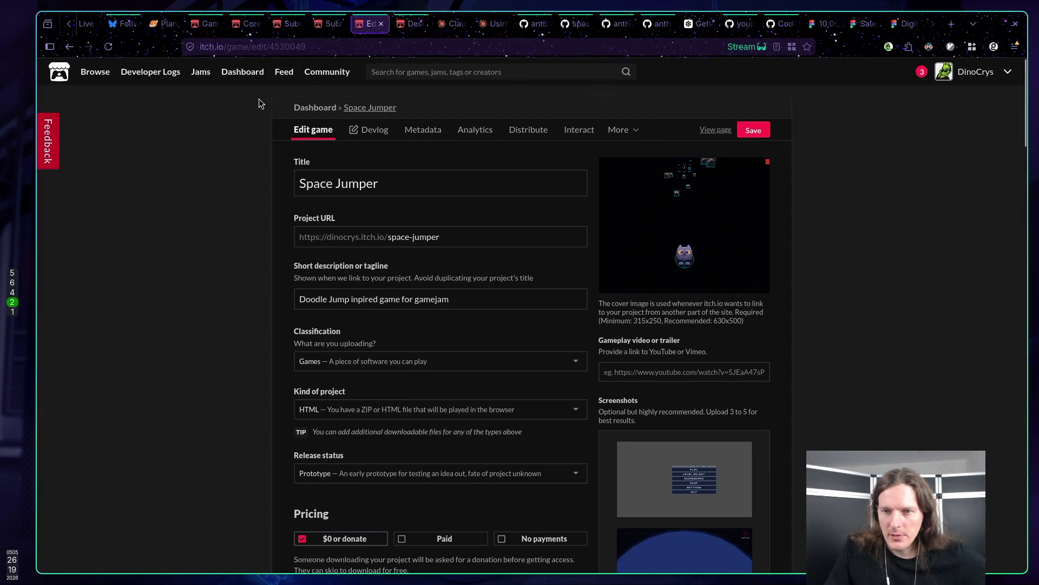
Reload the Space Jumper edit page, close its tab, and switch to Godot.
{"action": "scroll", "coordinate": [261, 112], "scroll_direction": "down", "scroll_amount": 5}
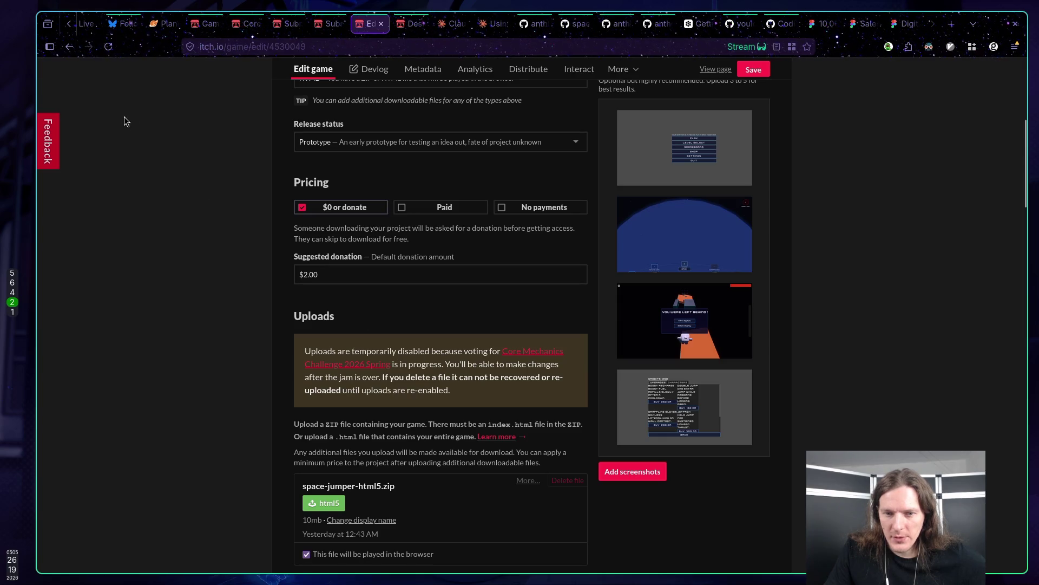
{"action": "left_click", "coordinate": [108, 47]}
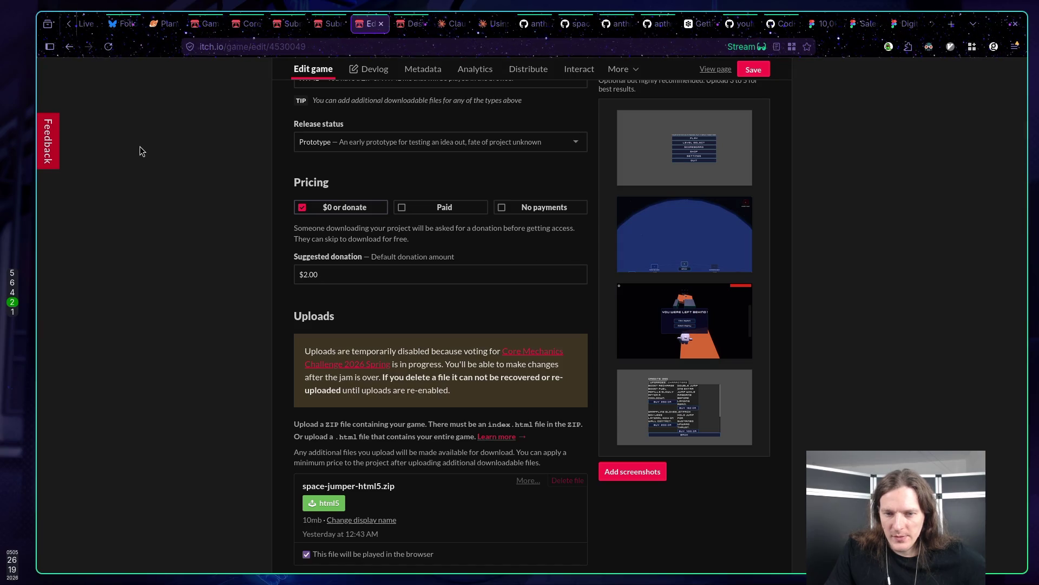
{"action": "scroll", "coordinate": [136, 154], "scroll_direction": "up", "scroll_amount": 6}
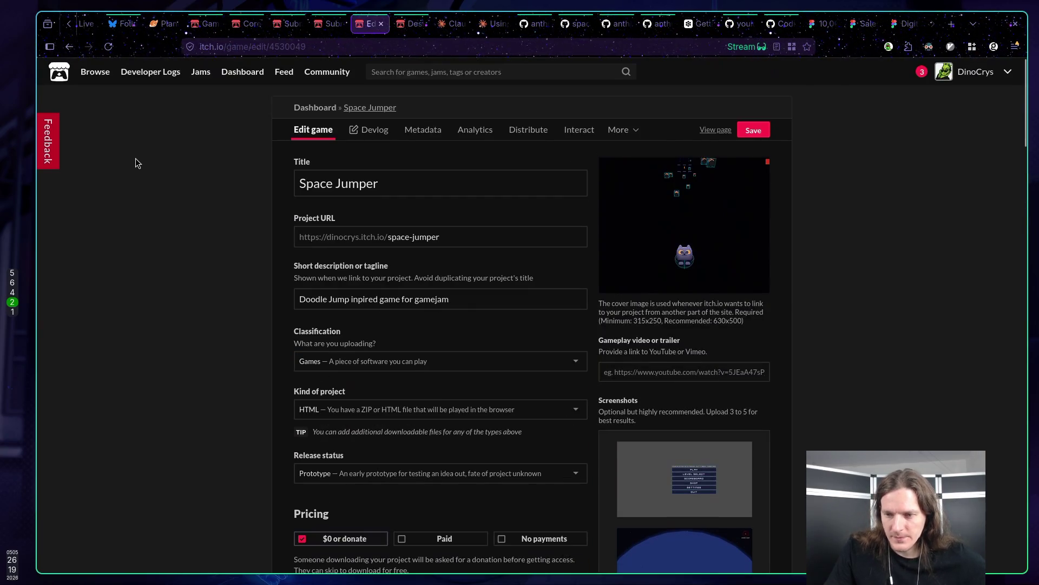
{"action": "scroll", "coordinate": [135, 165], "scroll_direction": "down", "scroll_amount": 7}
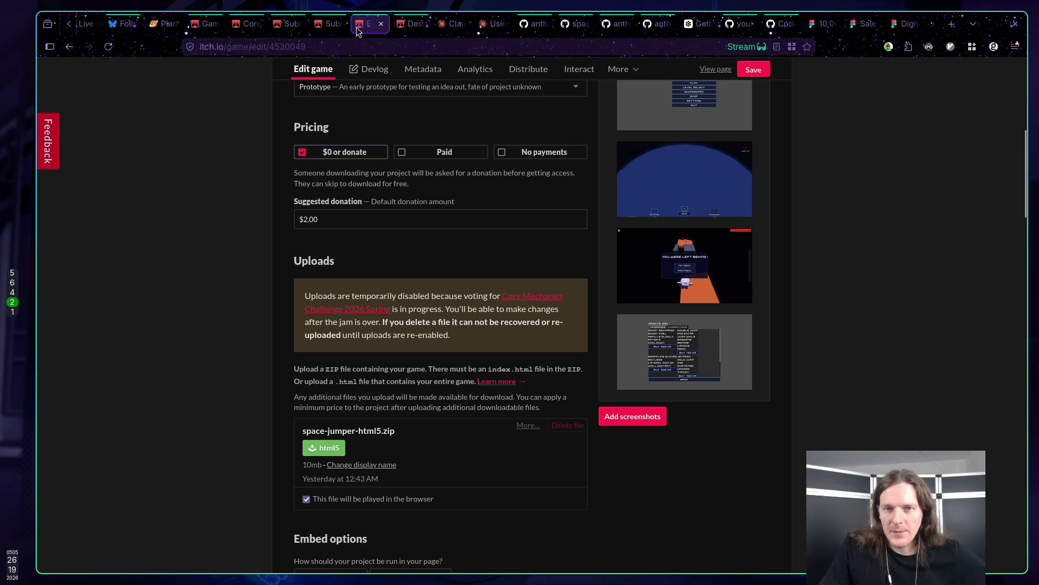
{"action": "middle_click", "coordinate": [363, 23]}
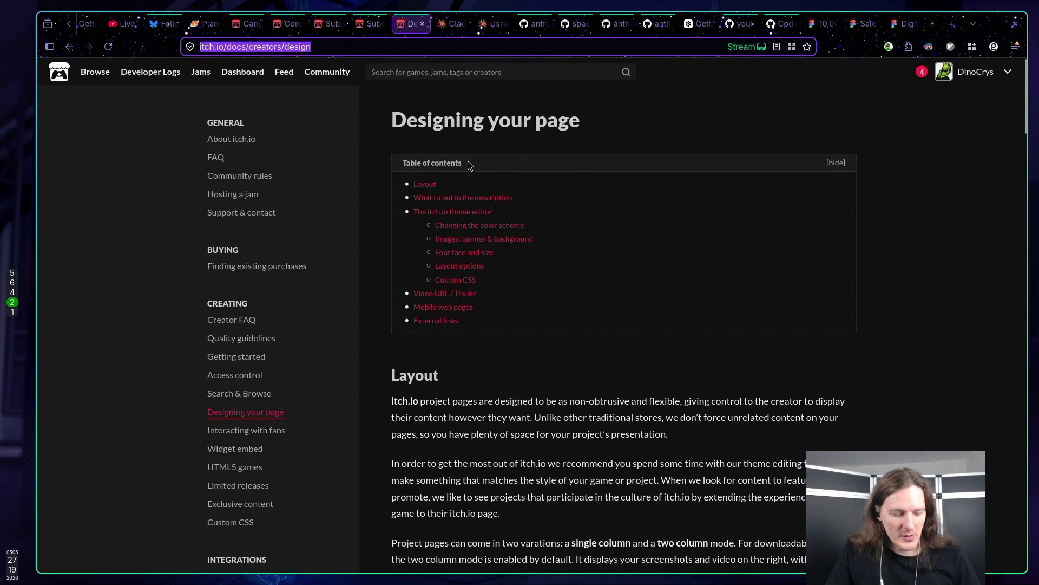
{"action": "key", "text": "super+5"}
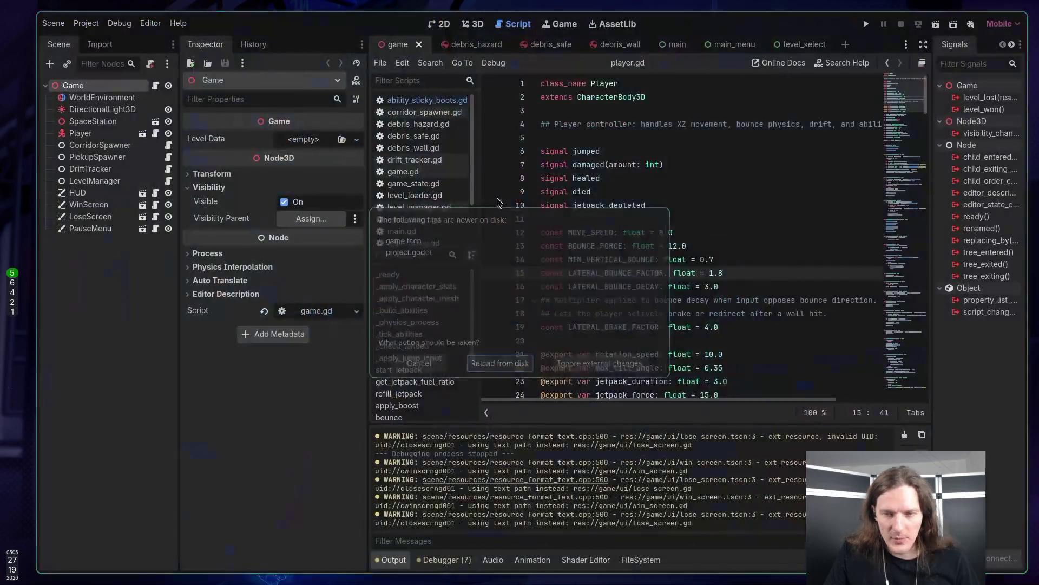
Reload the changed scripts from disk, run the game, and open the shop's Characters tab.
{"action": "left_click", "coordinate": [502, 366]}
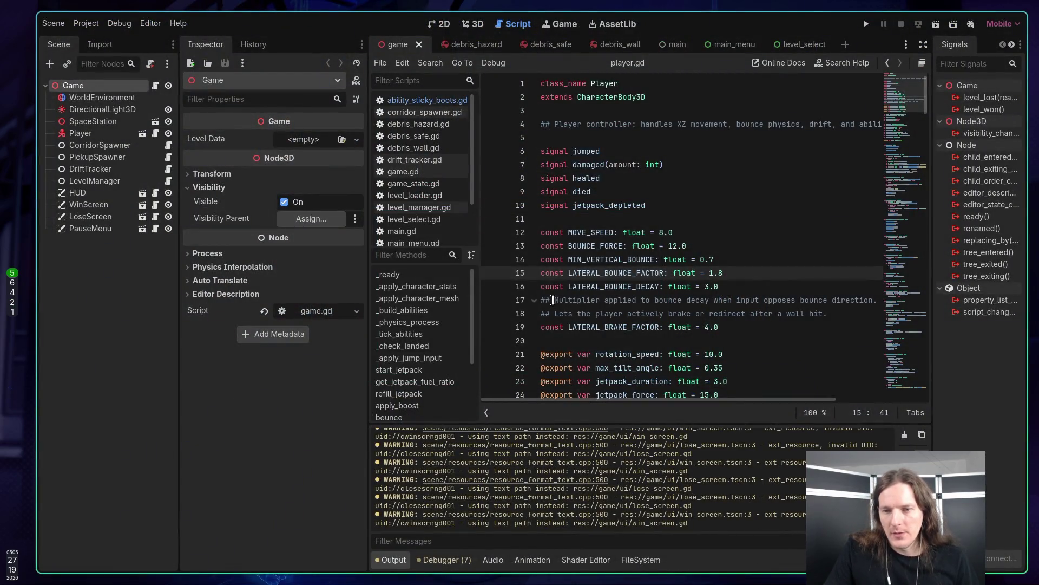
{"action": "key", "text": "F5"}
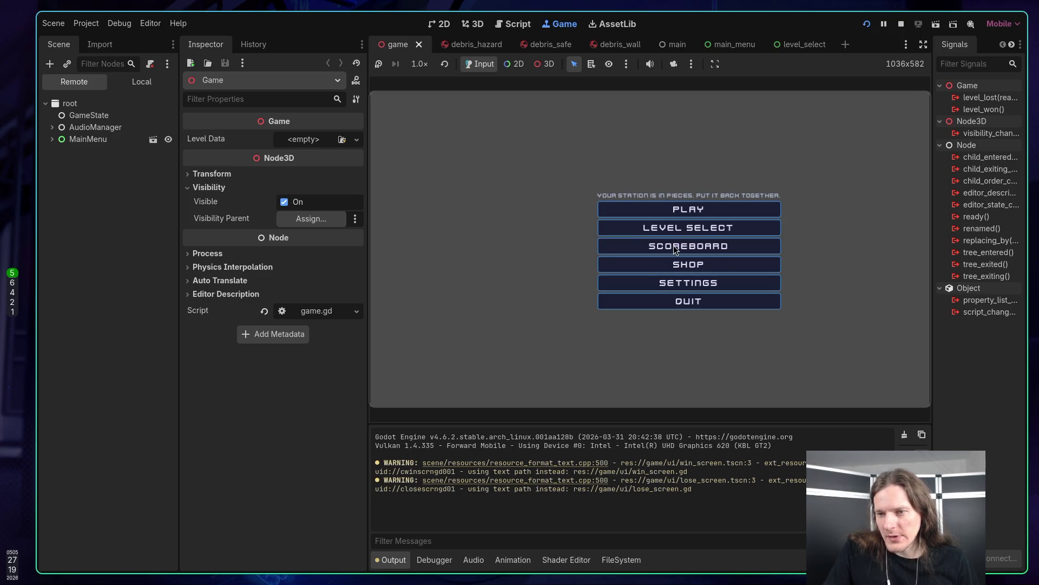
{"action": "left_click", "coordinate": [677, 265]}
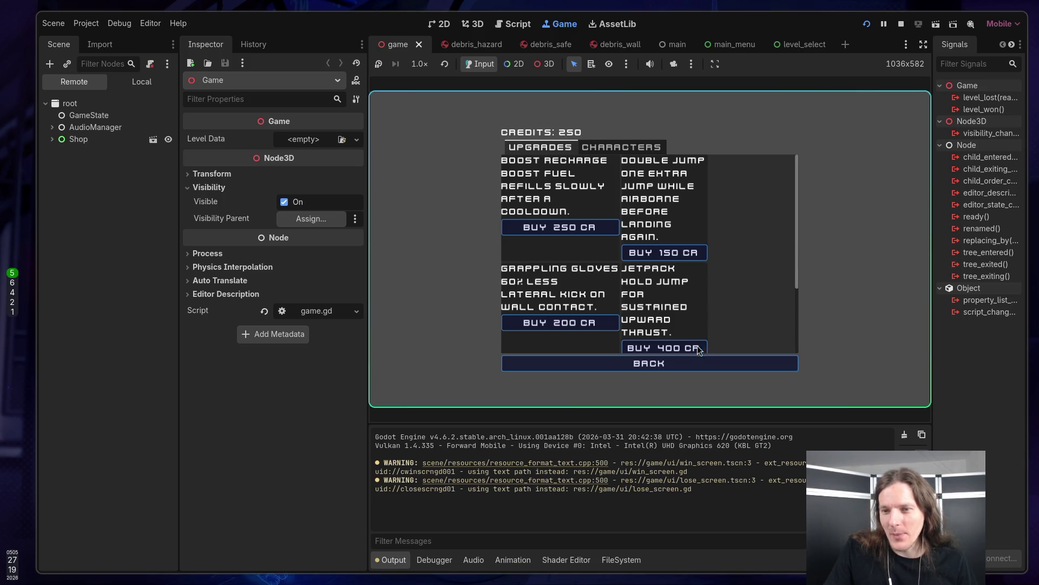
{"action": "left_click", "coordinate": [647, 363]}
{"action": "left_click", "coordinate": [671, 265]}
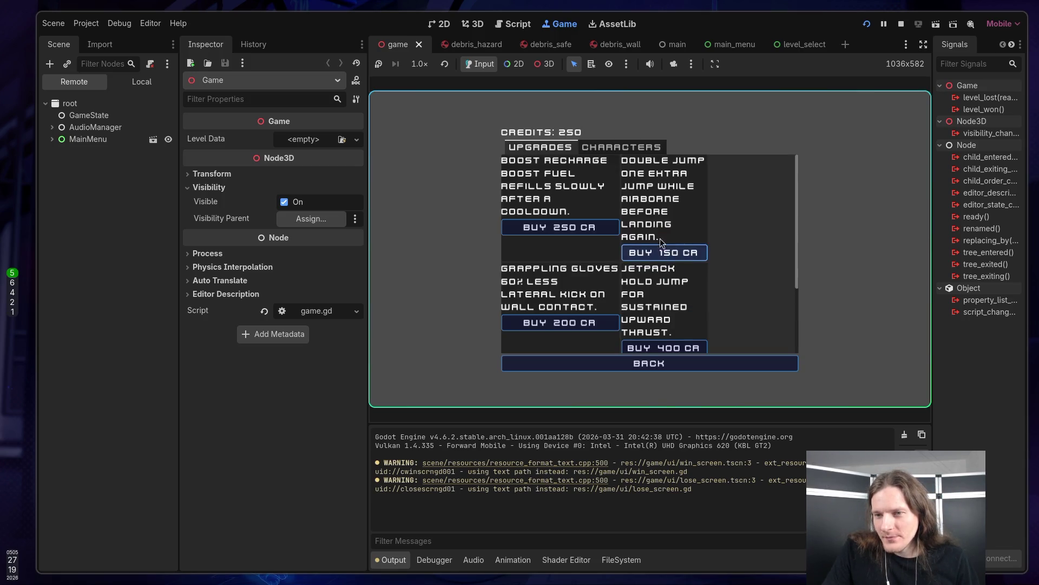
{"action": "left_click", "coordinate": [615, 148]}
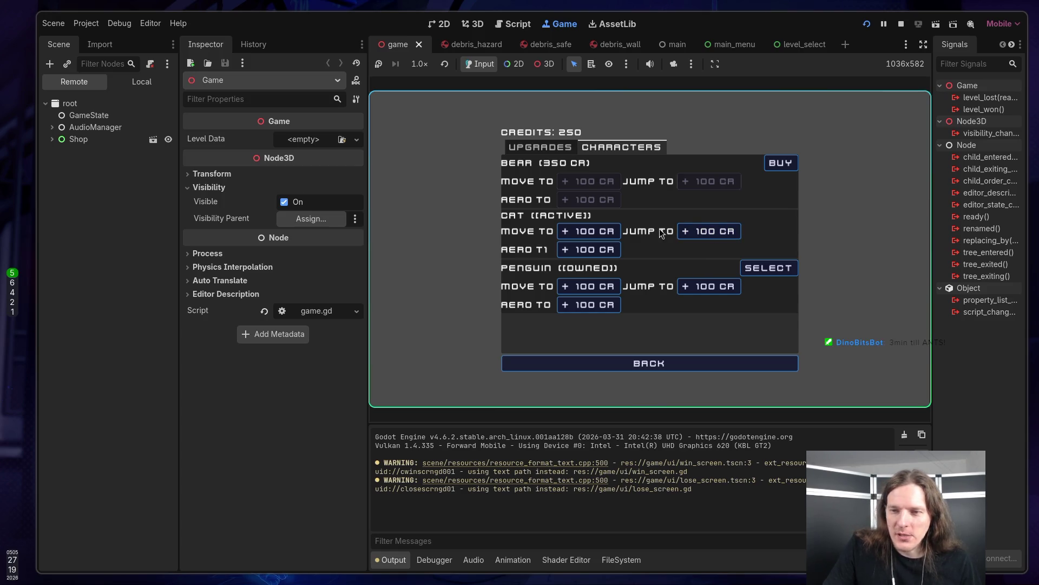
Spend 200 credits raising the Cat's jump to T2, then start playing a level.
{"action": "left_click", "coordinate": [710, 232]}
{"action": "left_click", "coordinate": [709, 234]}
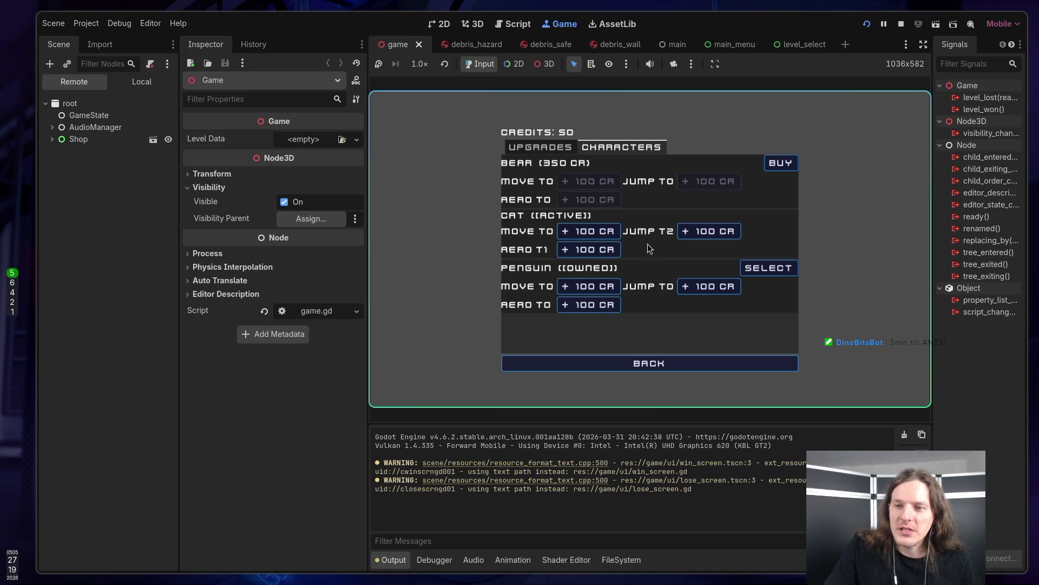
{"action": "left_click", "coordinate": [668, 366]}
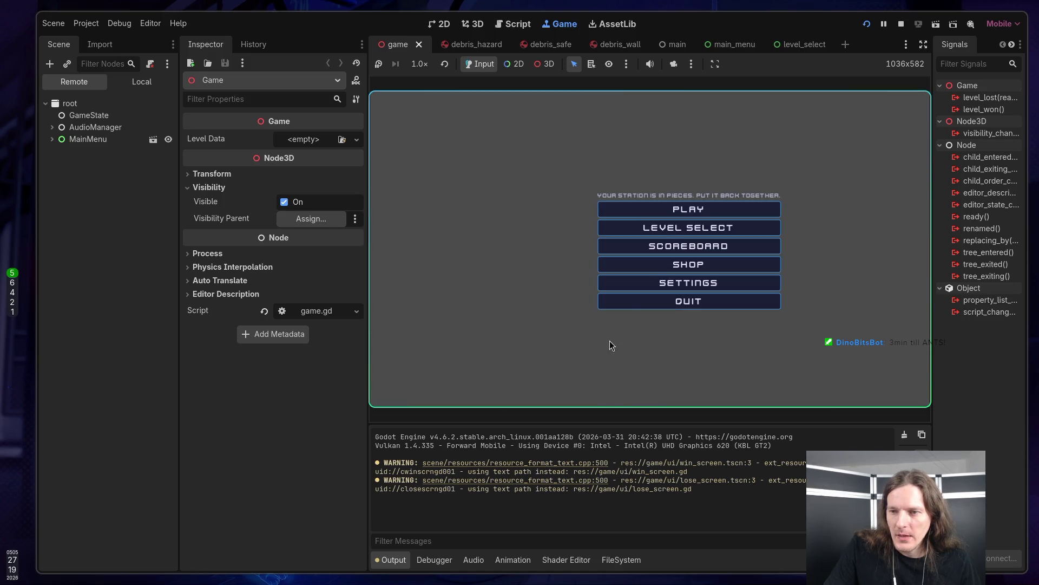
{"action": "left_click", "coordinate": [687, 211]}
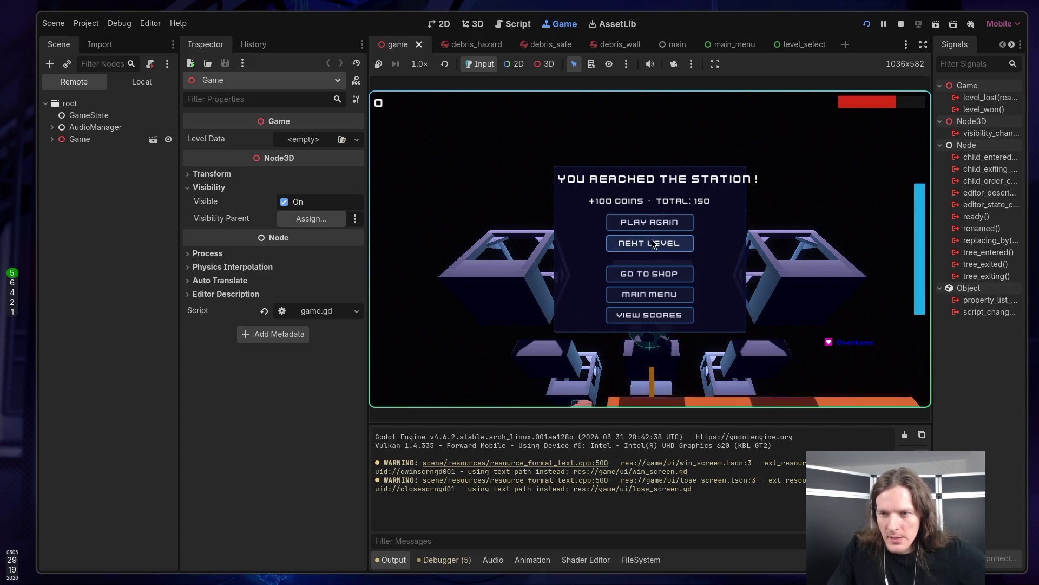
Upgrade the Cat's aero to T2 in the shop for 100 credits.
{"action": "left_click", "coordinate": [654, 273]}
{"action": "left_click", "coordinate": [590, 147]}
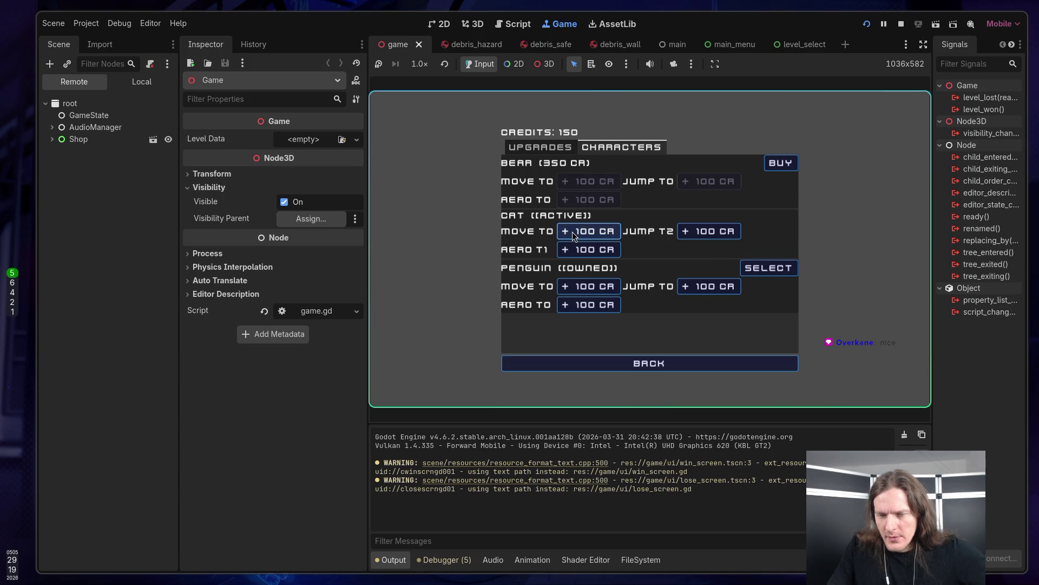
{"action": "left_click", "coordinate": [602, 251]}
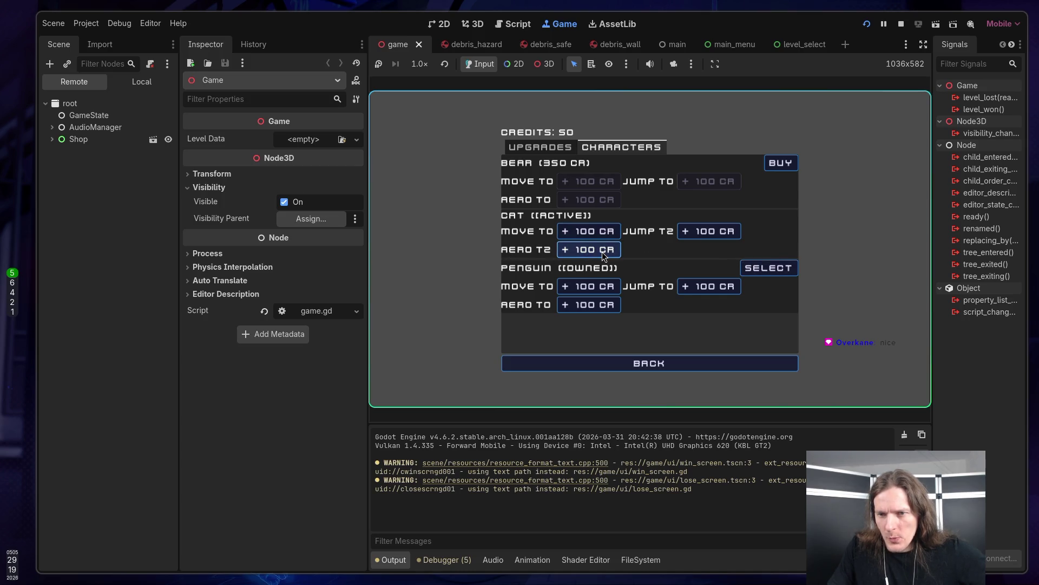
{"action": "left_click", "coordinate": [672, 362]}
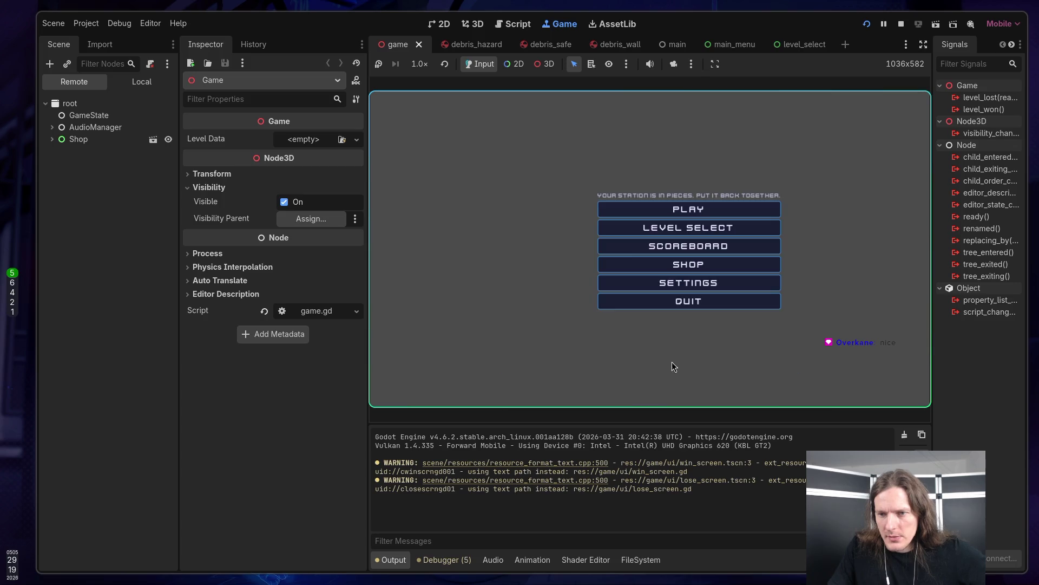
Review the Reactor Core attempt scores on the level map, then start level 3.
{"action": "left_click", "coordinate": [672, 225]}
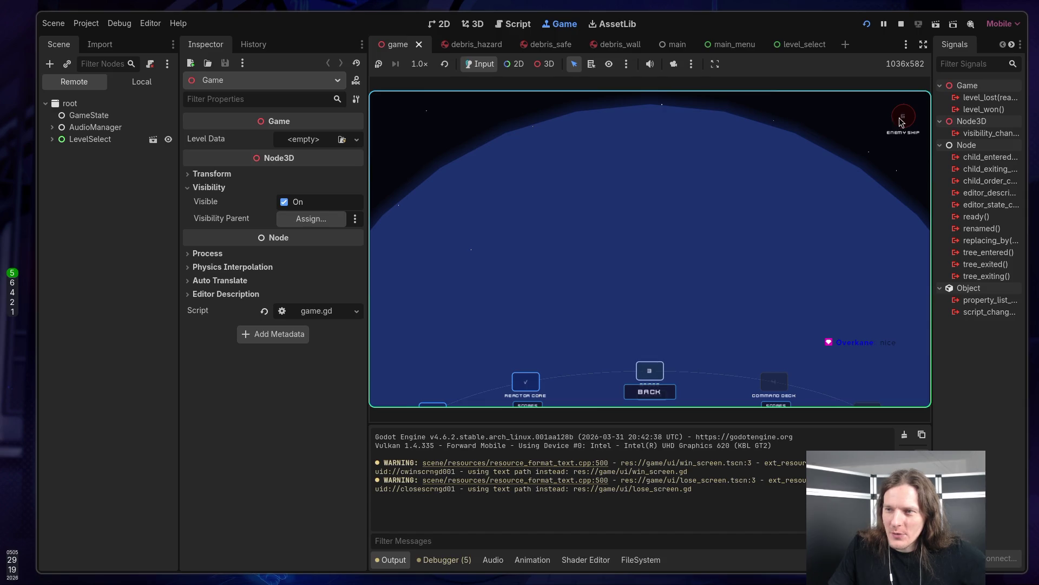
{"action": "left_click", "coordinate": [530, 405]}
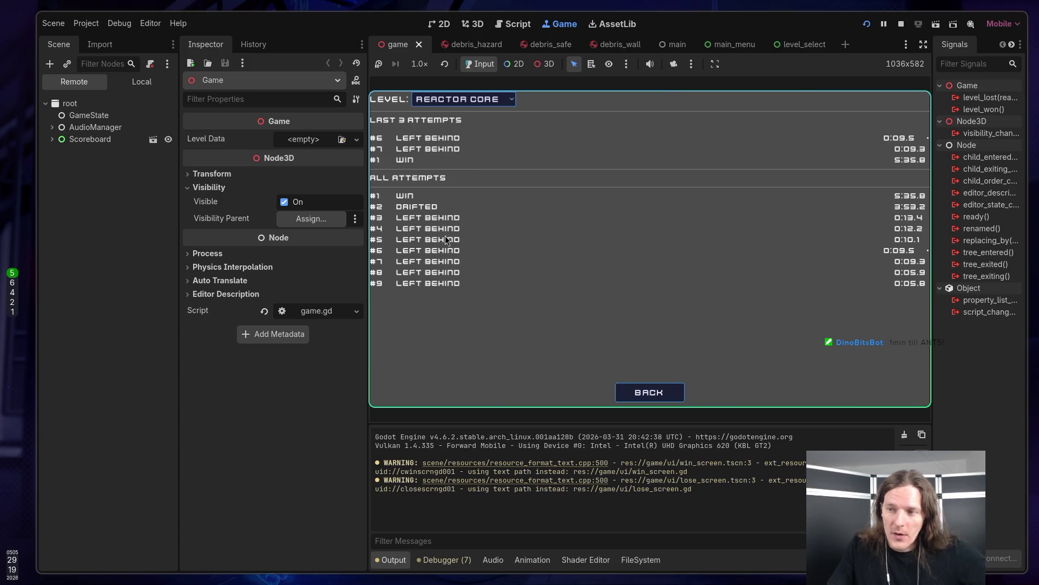
{"action": "left_click", "coordinate": [650, 391]}
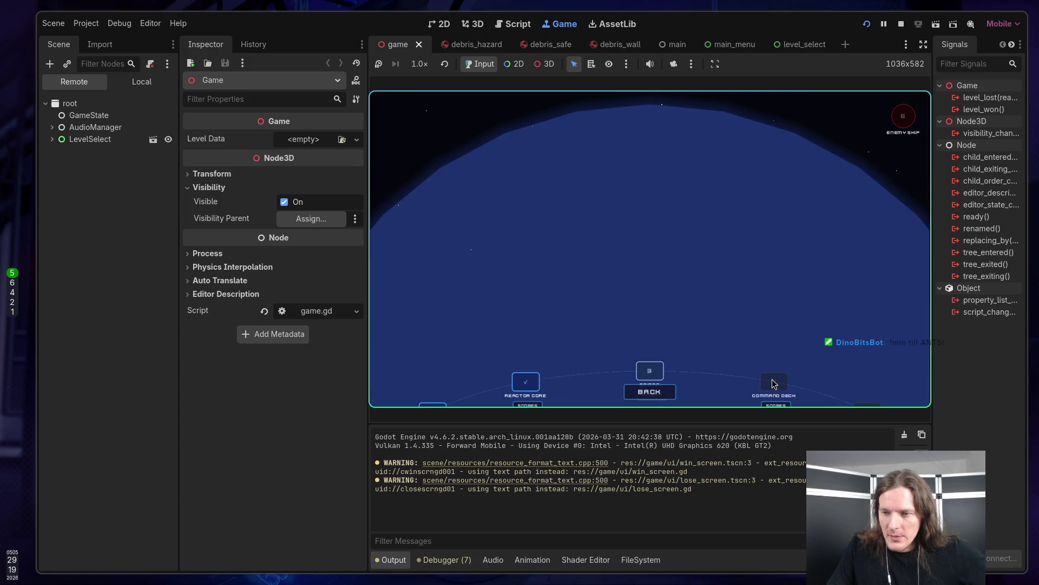
{"action": "left_click", "coordinate": [657, 371]}
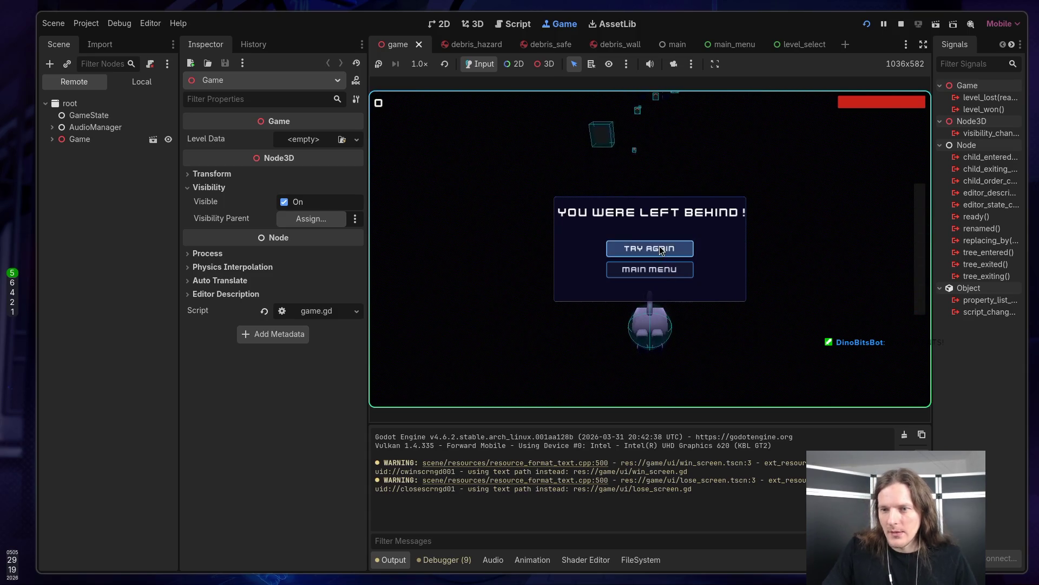
Retry the level three times from the lose screen, then quit to the main menu.
{"action": "left_click", "coordinate": [659, 249]}
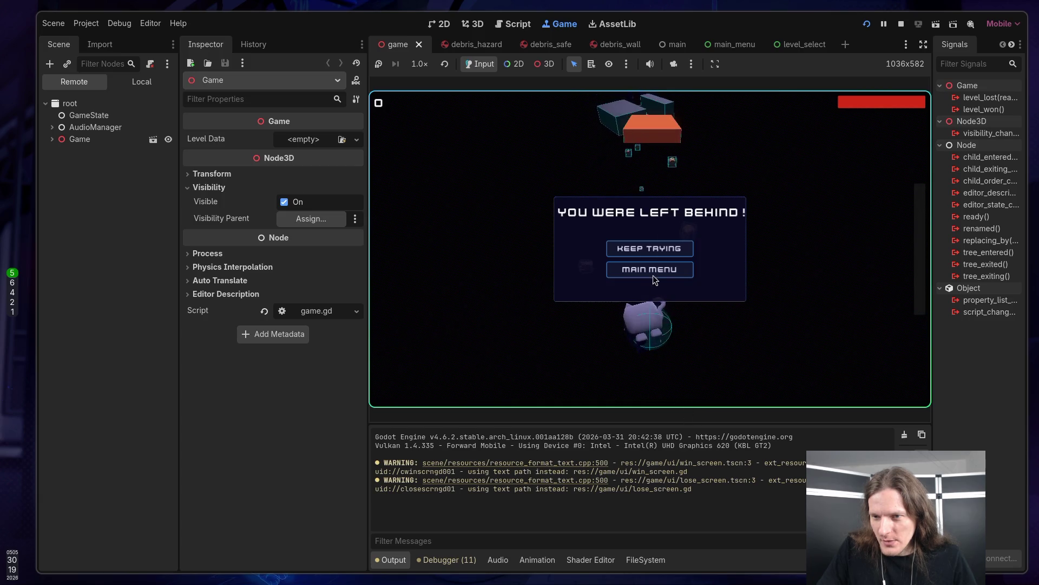
{"action": "left_click", "coordinate": [647, 246]}
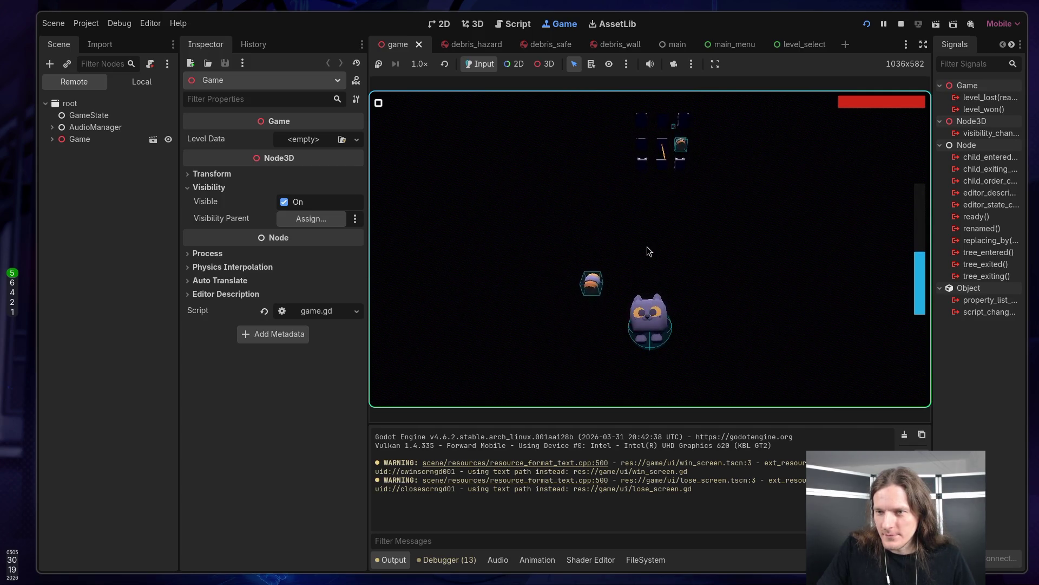
{"action": "key", "text": "Up"}
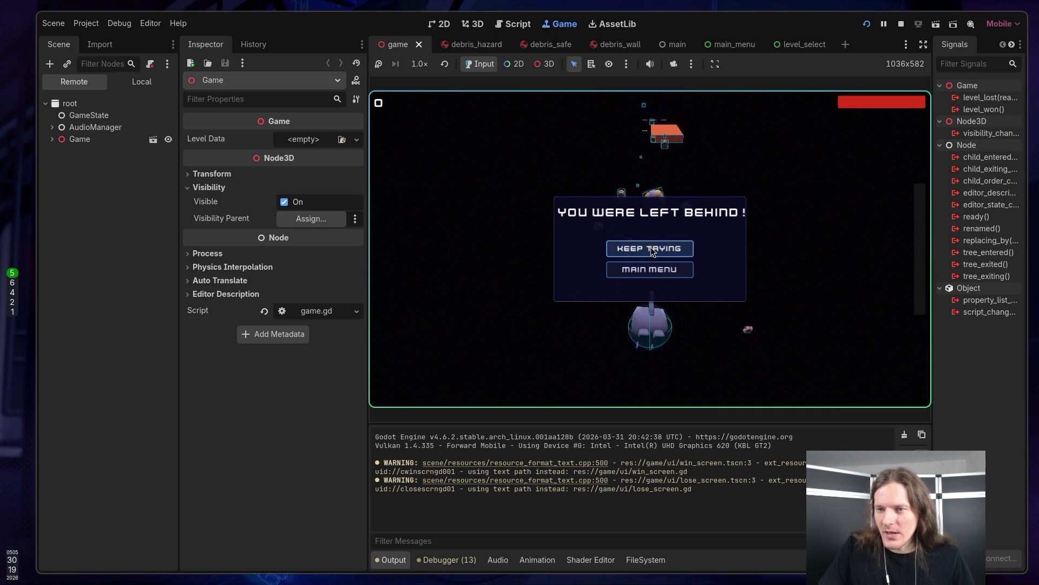
{"action": "left_click", "coordinate": [651, 250]}
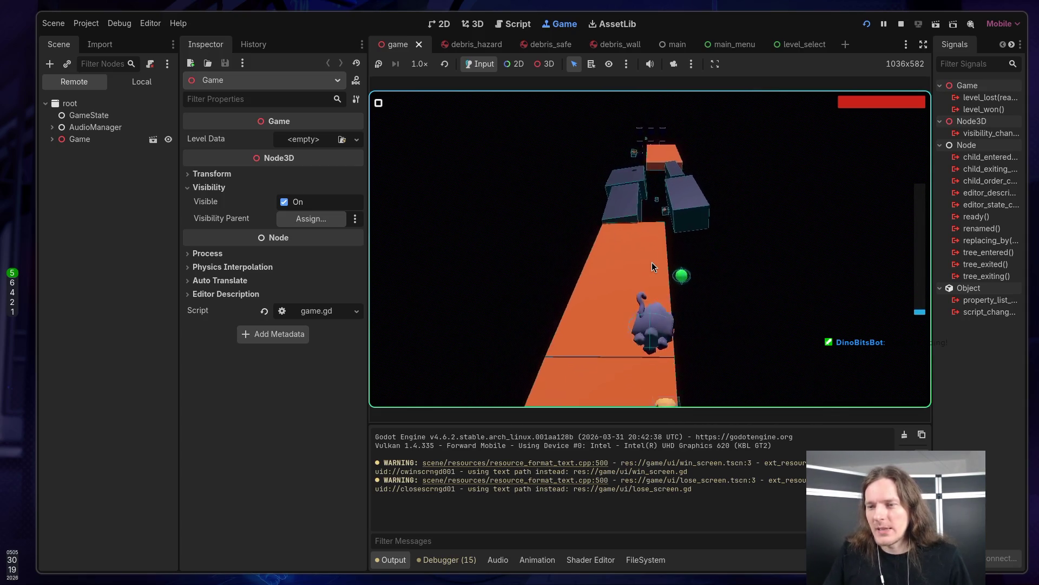
{"action": "left_click", "coordinate": [667, 275]}
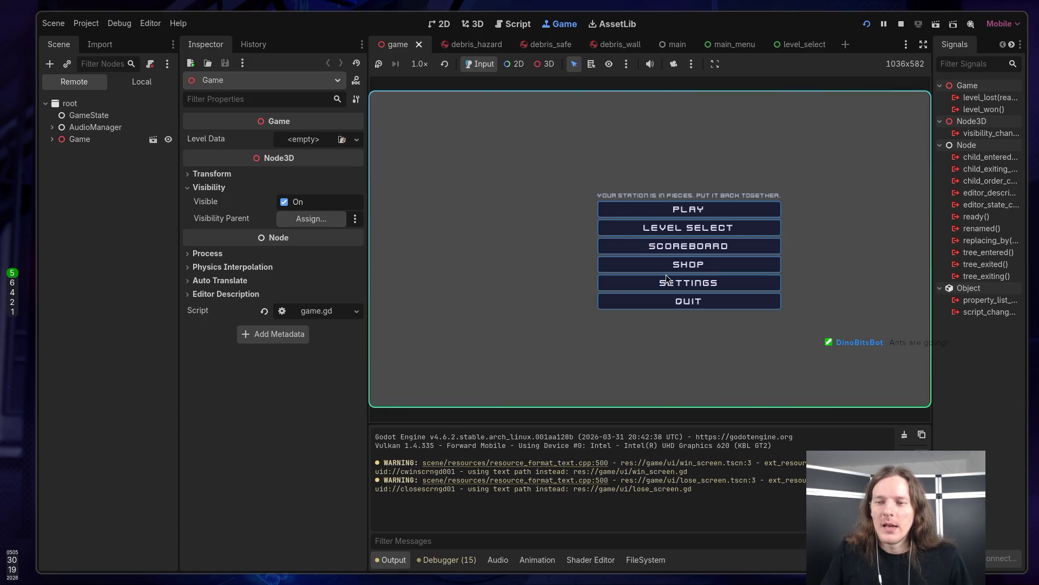
Glance at the shop's 50 credits, then pick Reactor Core from the level select map.
{"action": "left_click", "coordinate": [664, 263]}
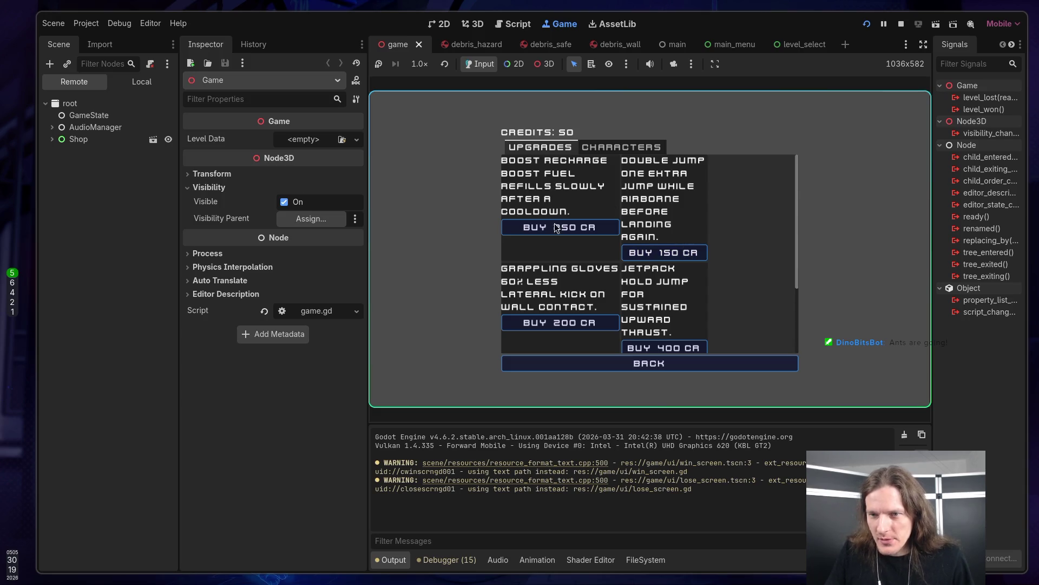
{"action": "left_click", "coordinate": [655, 369]}
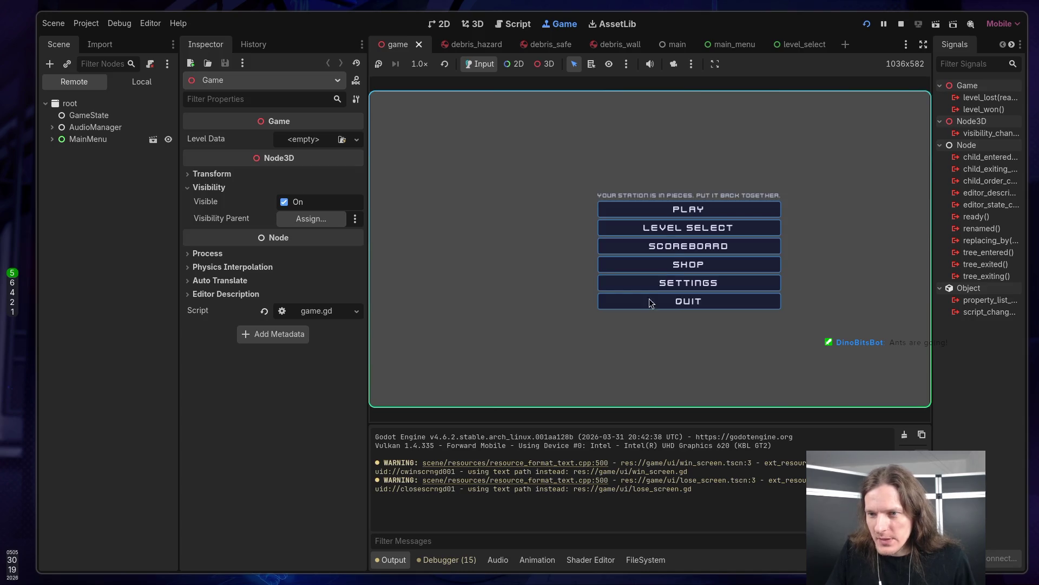
{"action": "left_click", "coordinate": [678, 227]}
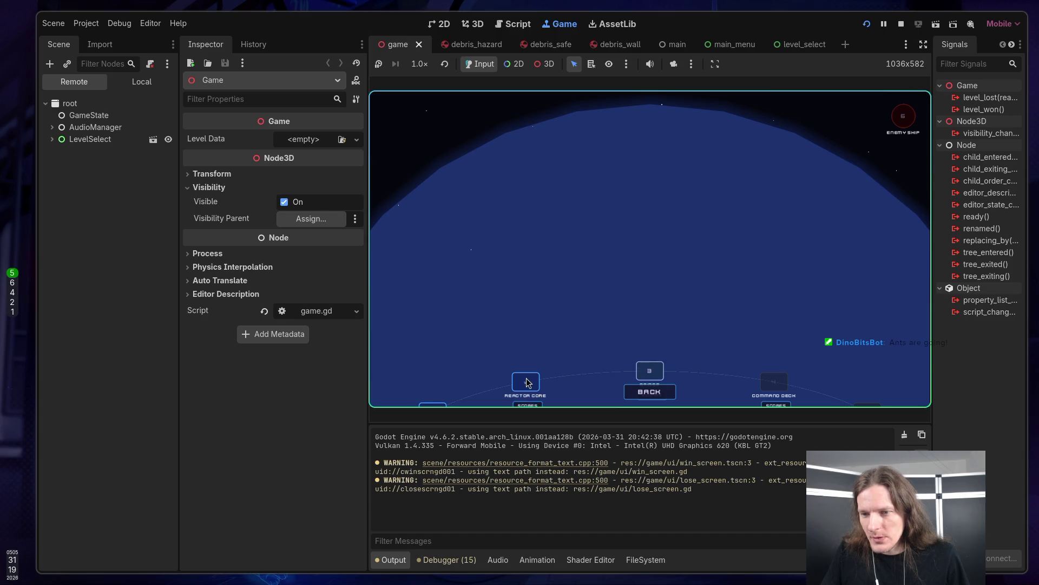
{"action": "left_click", "coordinate": [527, 383]}
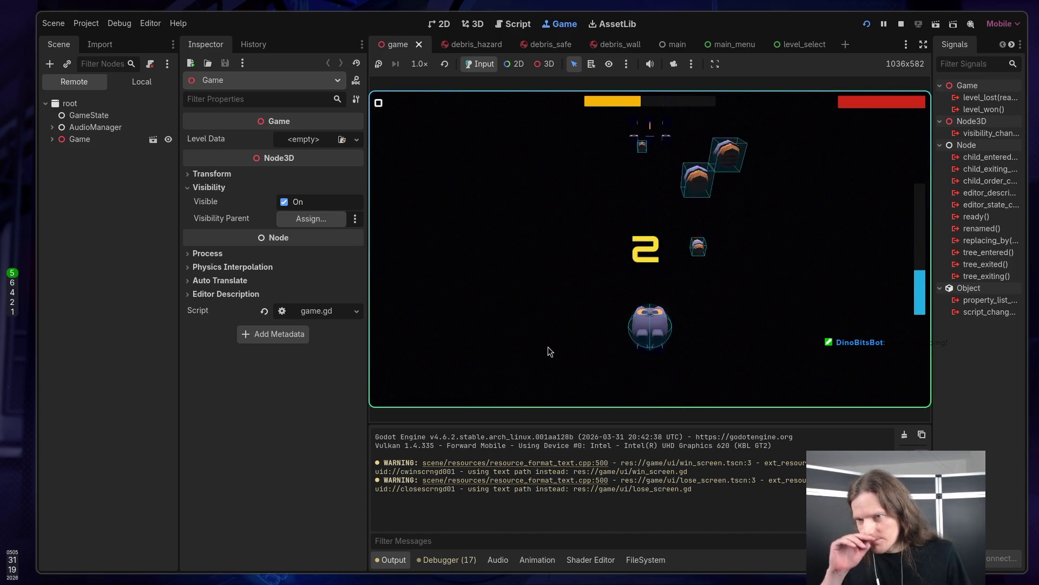
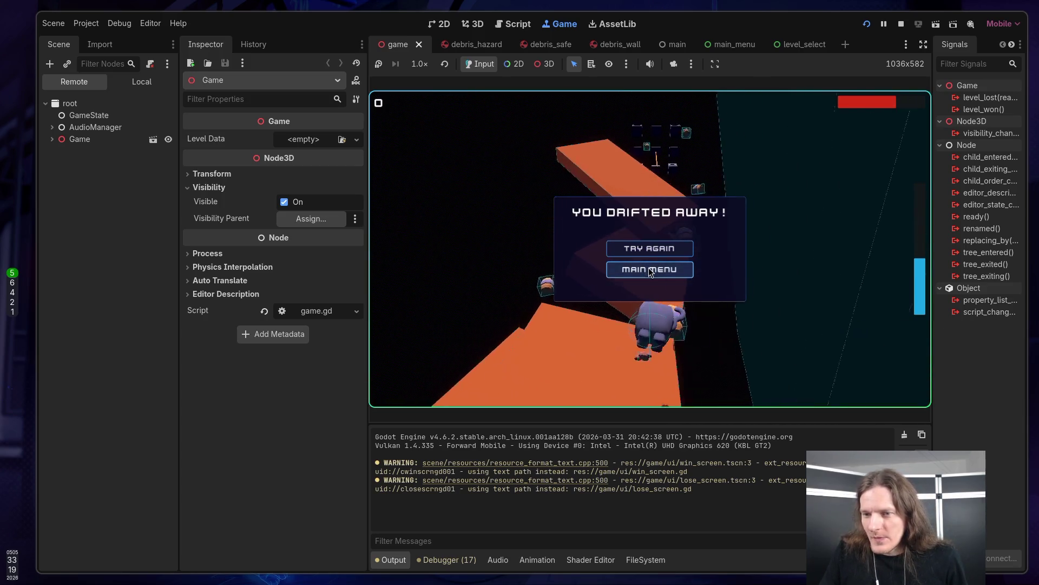
Quit the running wall-jumper game through MAIN MENU and QUIT, then go to the terminal workspace.
{"action": "left_click", "coordinate": [650, 270]}
{"action": "left_click", "coordinate": [687, 302]}
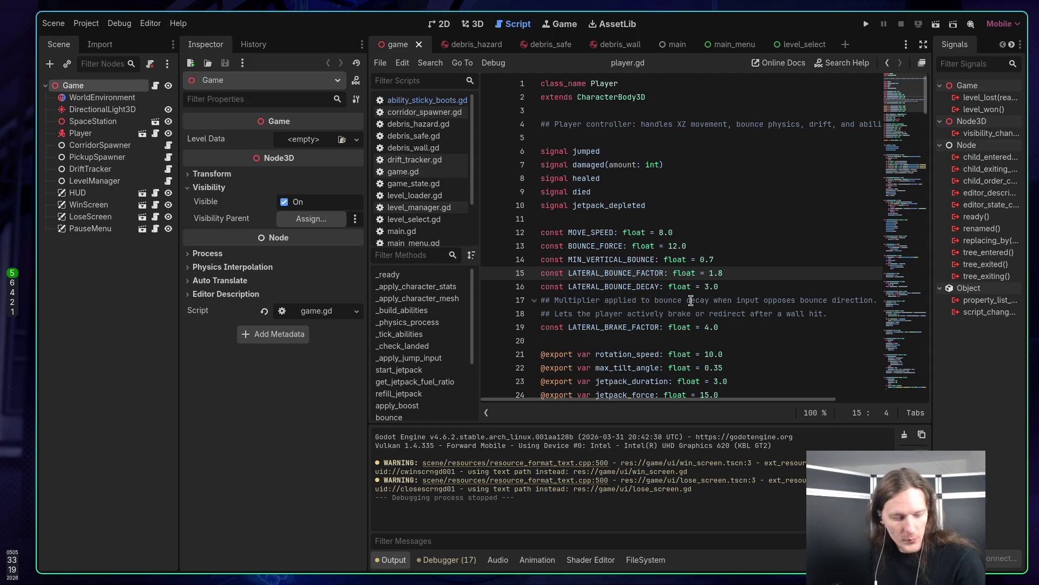
{"action": "key", "text": "super+1"}
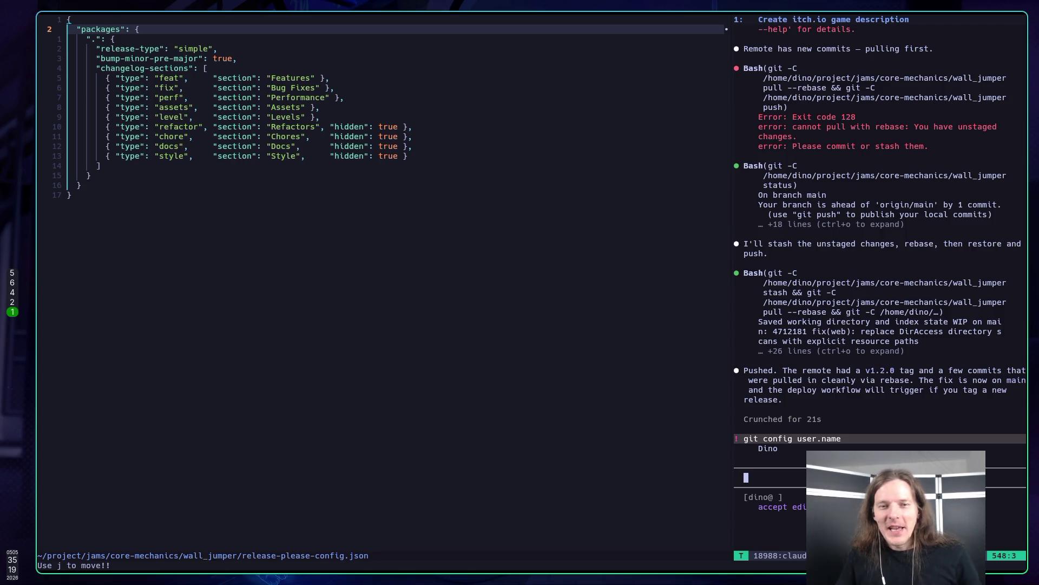
Switch to the browser workspace showing itch.io's 'Designing your page' docs.
{"action": "key", "text": "super+2"}
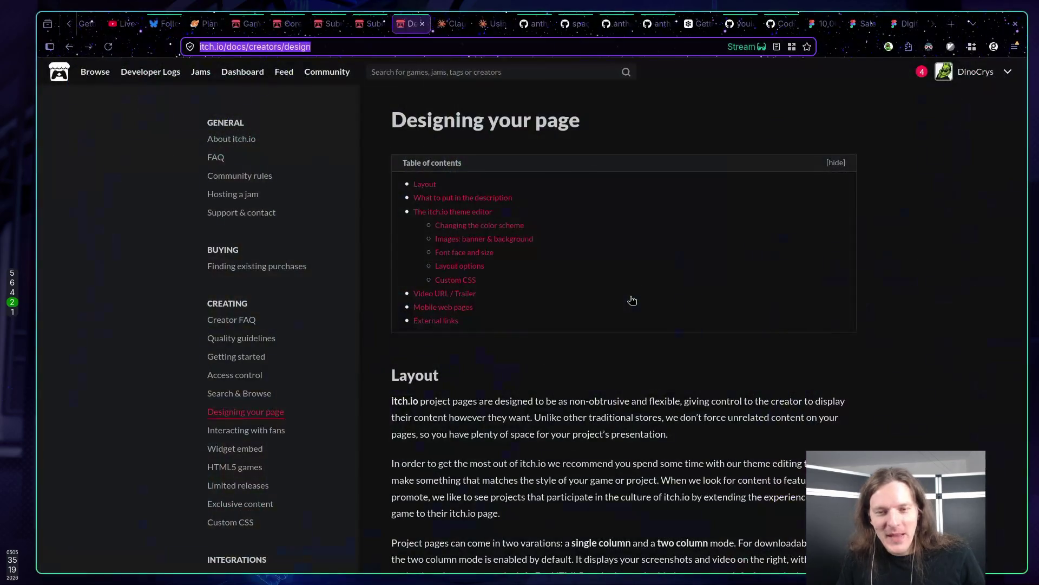
Close the itch.io 'Designing your page' docs tab to reveal Claude's usage settings.
{"action": "left_click", "coordinate": [623, 417]}
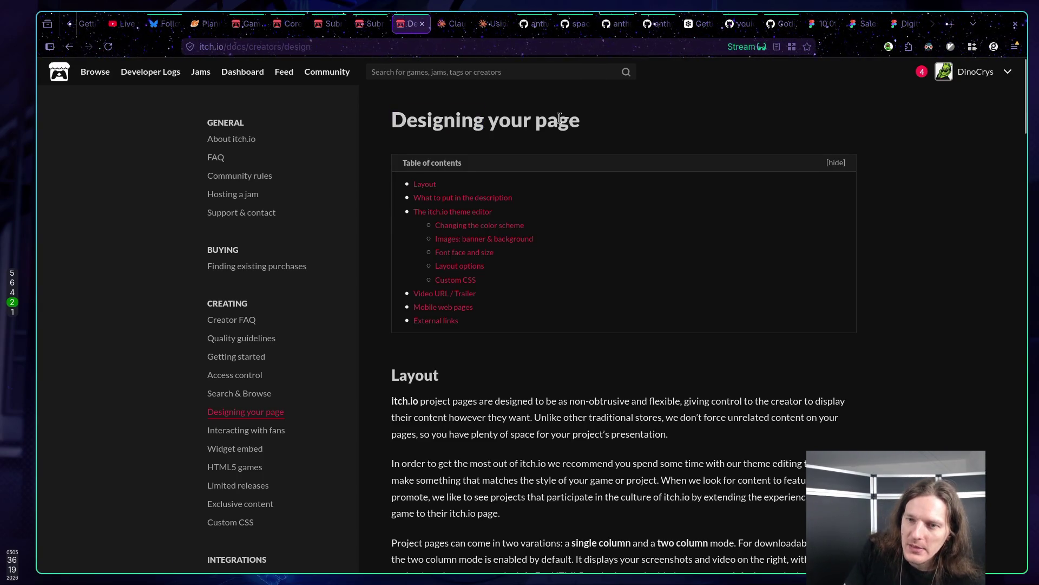
{"action": "middle_click", "coordinate": [407, 25]}
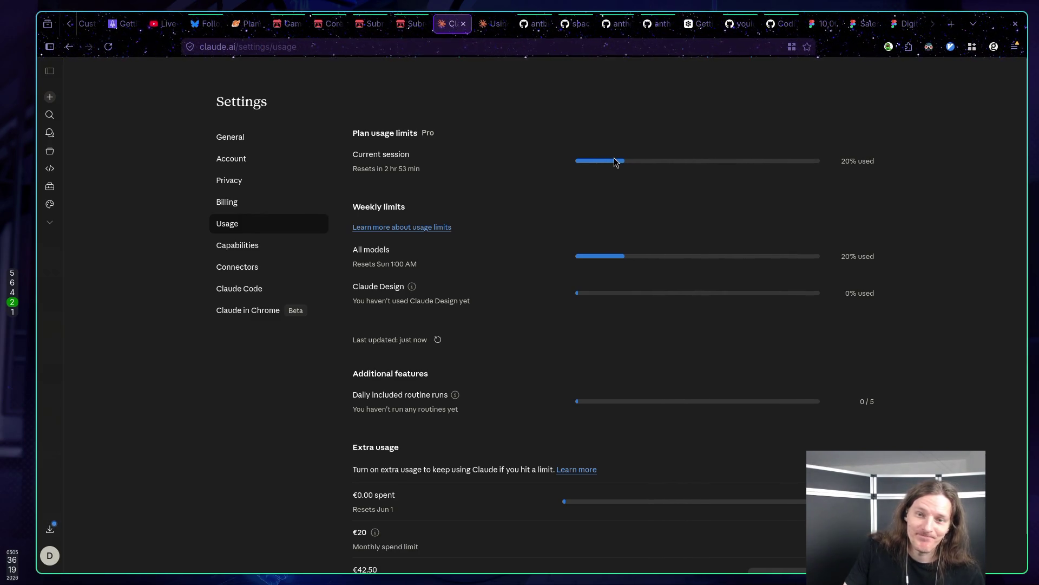
Select the session reset time at 20% used, then open the 'Using Claude code in Neovim' chat.
{"action": "triple_click", "coordinate": [364, 164]}
{"action": "left_click", "coordinate": [571, 162]}
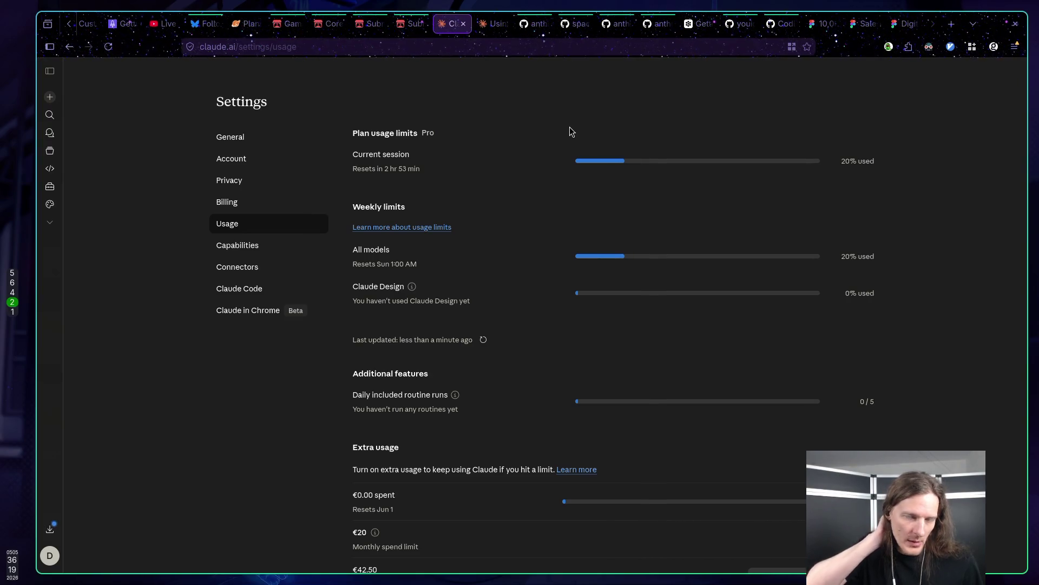
{"action": "left_click", "coordinate": [491, 27]}
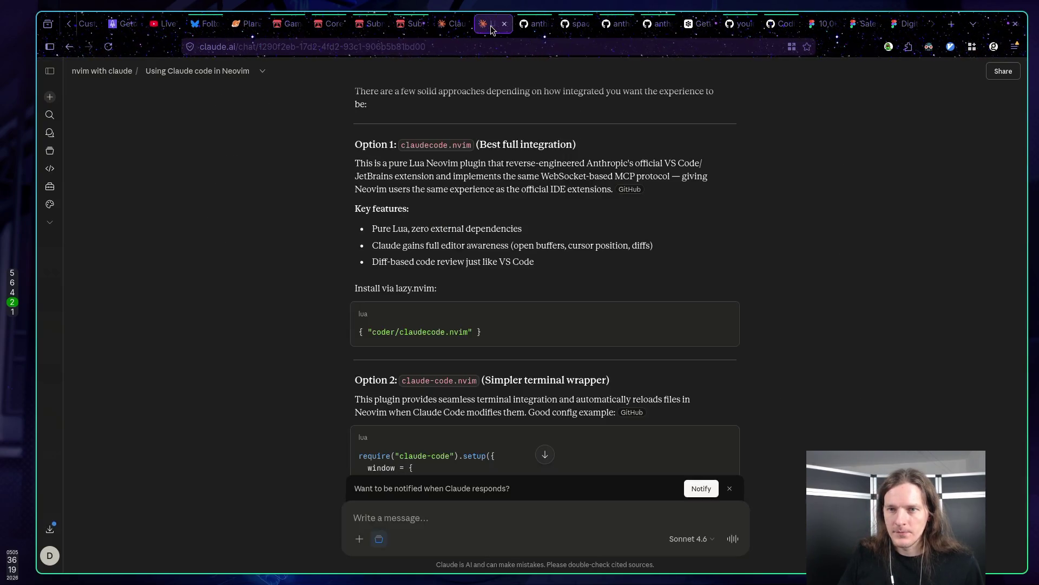
{"action": "scroll", "coordinate": [556, 112], "scroll_direction": "down", "scroll_amount": 10}
{"action": "scroll", "coordinate": [553, 114], "scroll_direction": "up", "scroll_amount": 10}
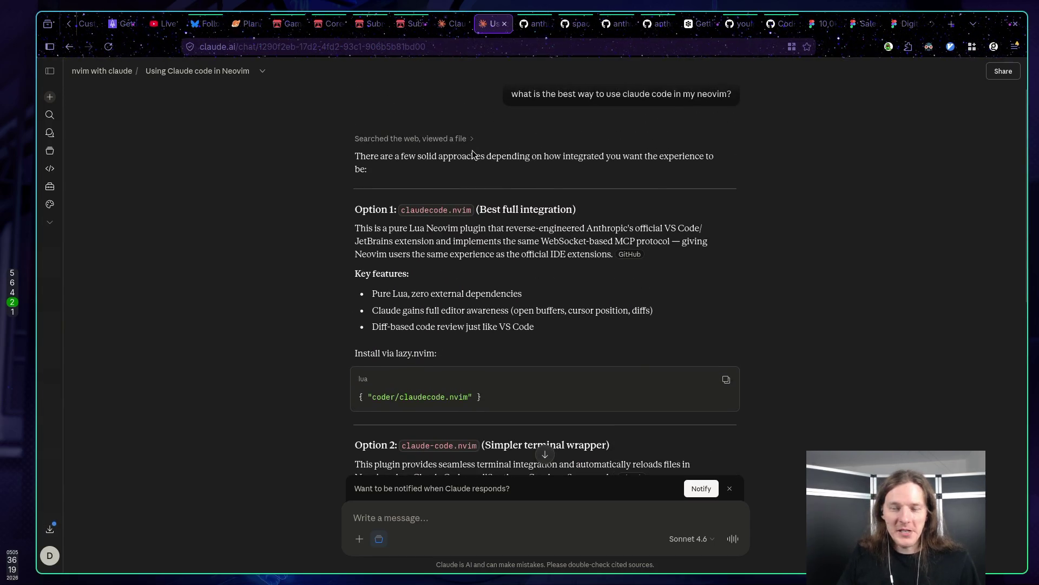
{"action": "scroll", "coordinate": [485, 145], "scroll_direction": "up", "scroll_amount": 1}
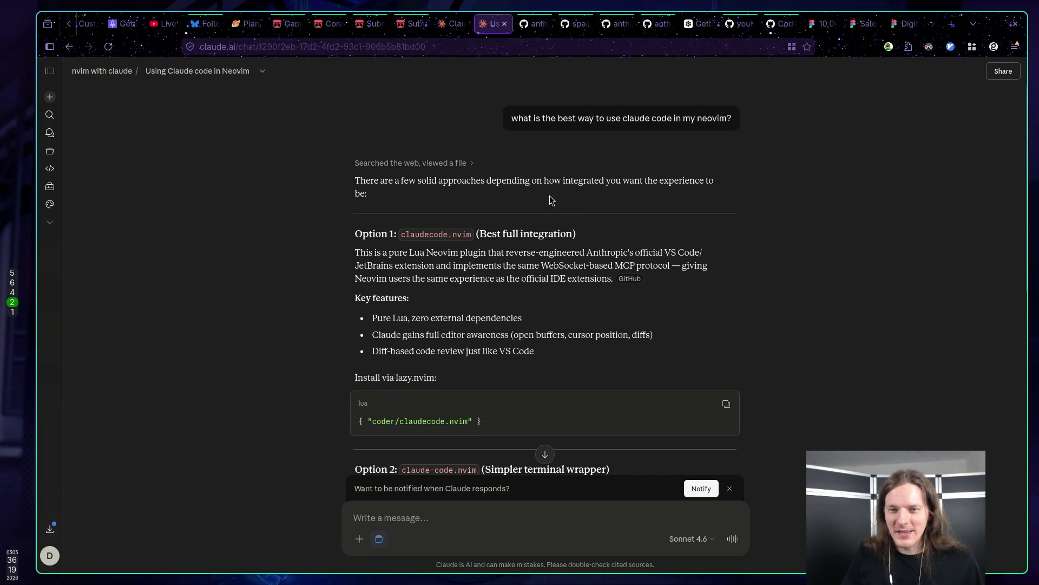
{"action": "scroll", "coordinate": [551, 199], "scroll_direction": "down", "scroll_amount": 4}
{"action": "scroll", "coordinate": [487, 195], "scroll_direction": "up", "scroll_amount": 4}
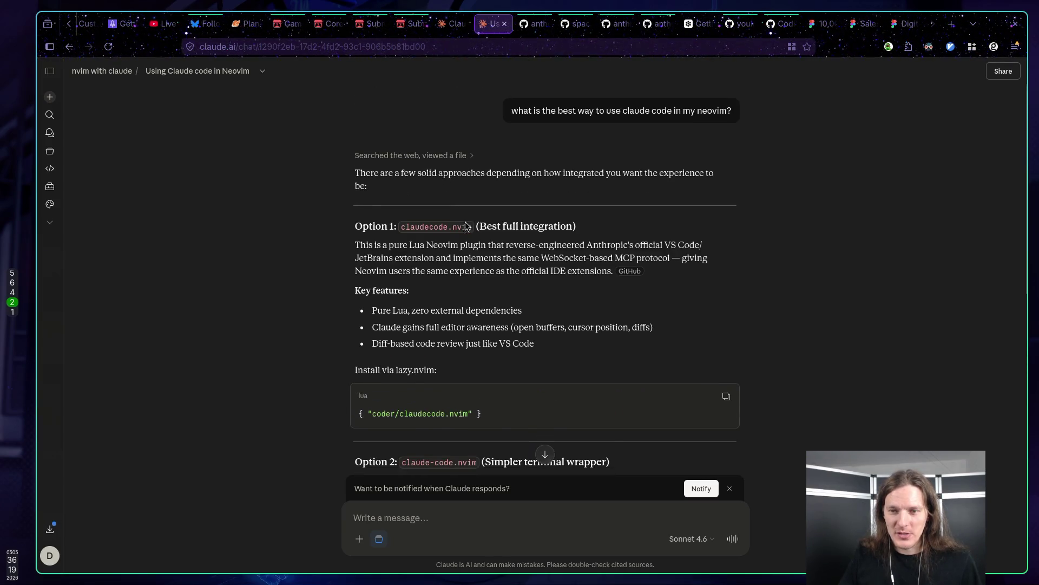
{"action": "scroll", "coordinate": [465, 226], "scroll_direction": "down", "scroll_amount": 3}
{"action": "left_click_drag", "start_coordinate": [518, 295], "coordinate": [287, 287]}
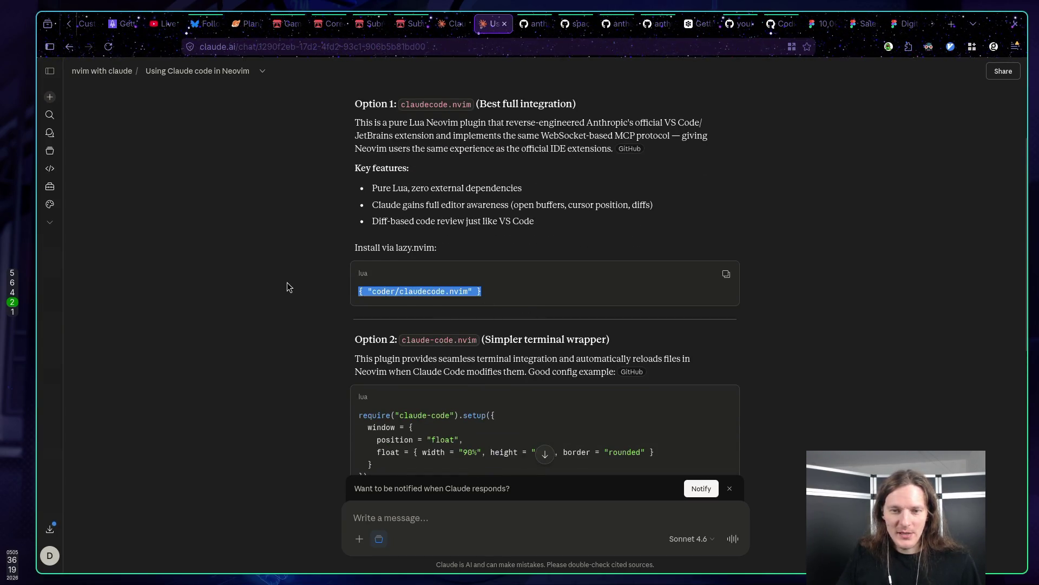
{"action": "left_click", "coordinate": [232, 264]}
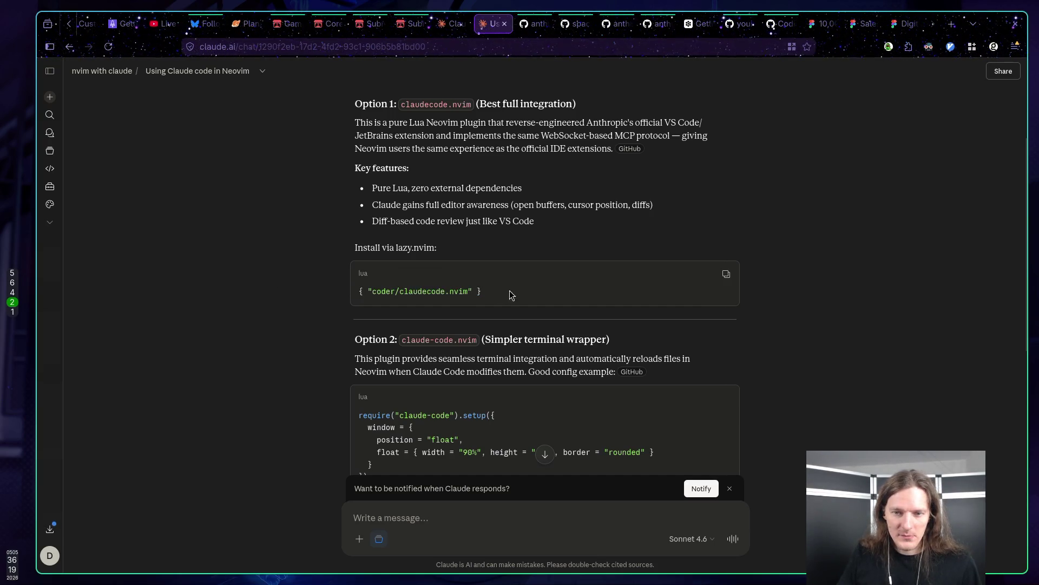
{"action": "left_click_drag", "start_coordinate": [509, 295], "coordinate": [299, 277]}
{"action": "left_click", "coordinate": [411, 216]}
{"action": "mouse_move", "coordinate": [381, 250]}
{"action": "left_mouse_down"}
{"action": "mouse_move", "coordinate": [469, 281]}
{"action": "mouse_move", "coordinate": [240, 276]}
{"action": "left_mouse_up"}
{"action": "left_click", "coordinate": [226, 277]}
{"action": "scroll", "coordinate": [225, 278], "scroll_direction": "down", "scroll_amount": 3}
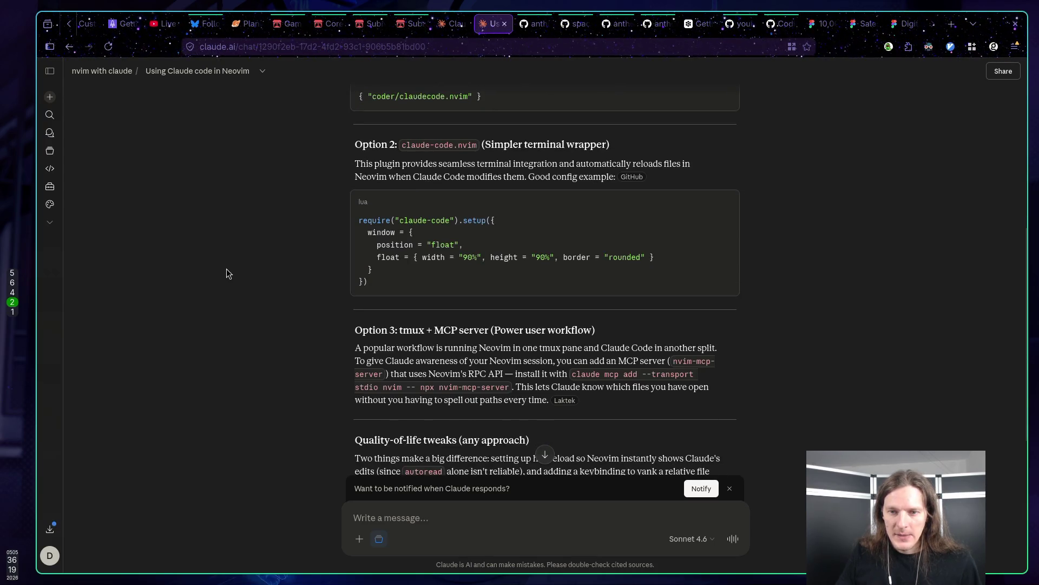
{"action": "scroll", "coordinate": [226, 269], "scroll_direction": "up", "scroll_amount": 1}
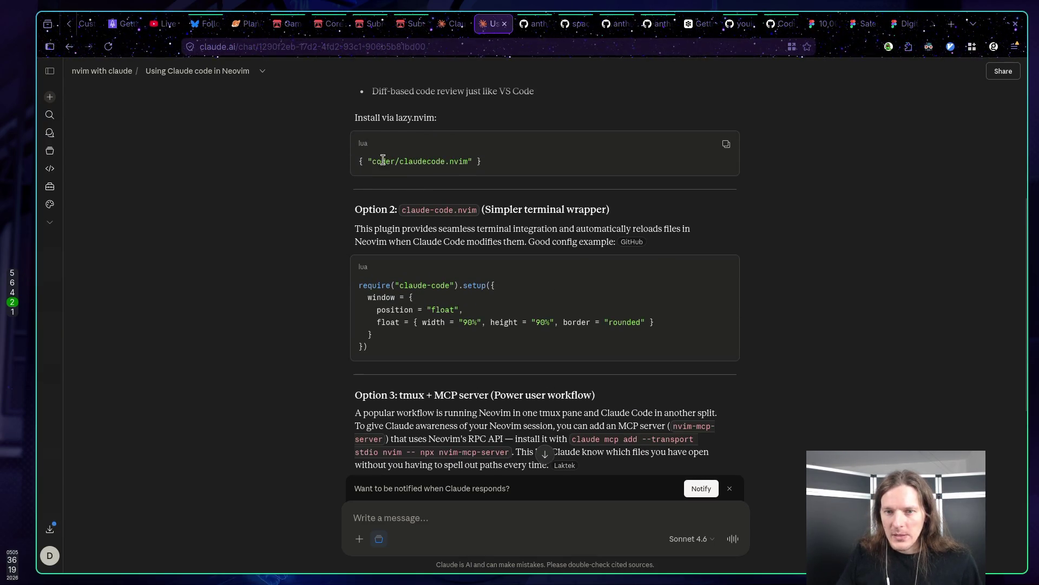
{"action": "left_click_drag", "start_coordinate": [400, 162], "coordinate": [465, 165]}
{"action": "left_click", "coordinate": [425, 163]}
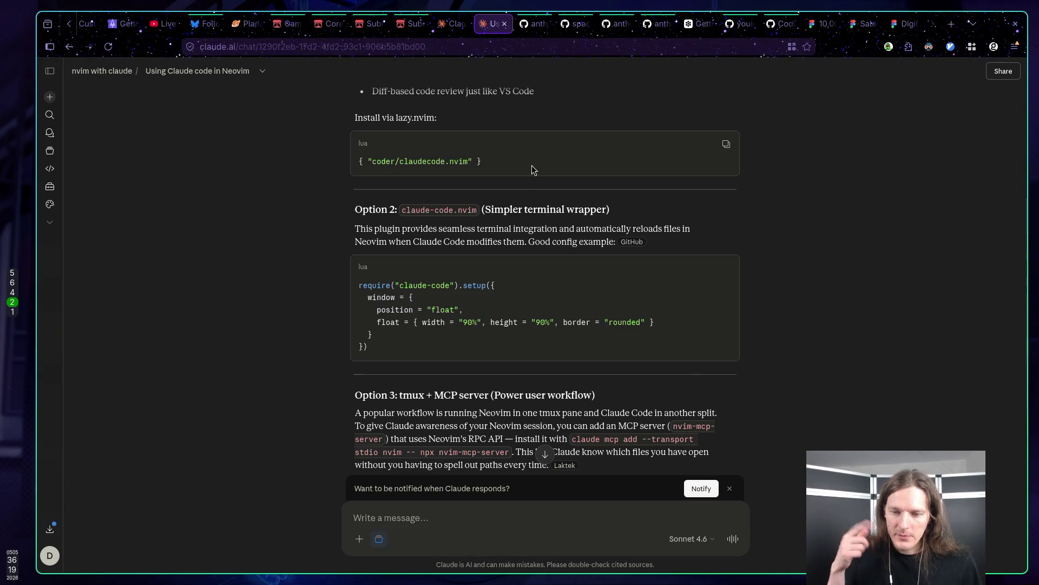
{"action": "scroll", "coordinate": [531, 165], "scroll_direction": "down", "scroll_amount": 6}
{"action": "scroll", "coordinate": [515, 169], "scroll_direction": "up", "scroll_amount": 2}
{"action": "scroll", "coordinate": [514, 169], "scroll_direction": "up", "scroll_amount": 7}
{"action": "scroll", "coordinate": [436, 172], "scroll_direction": "down", "scroll_amount": 5}
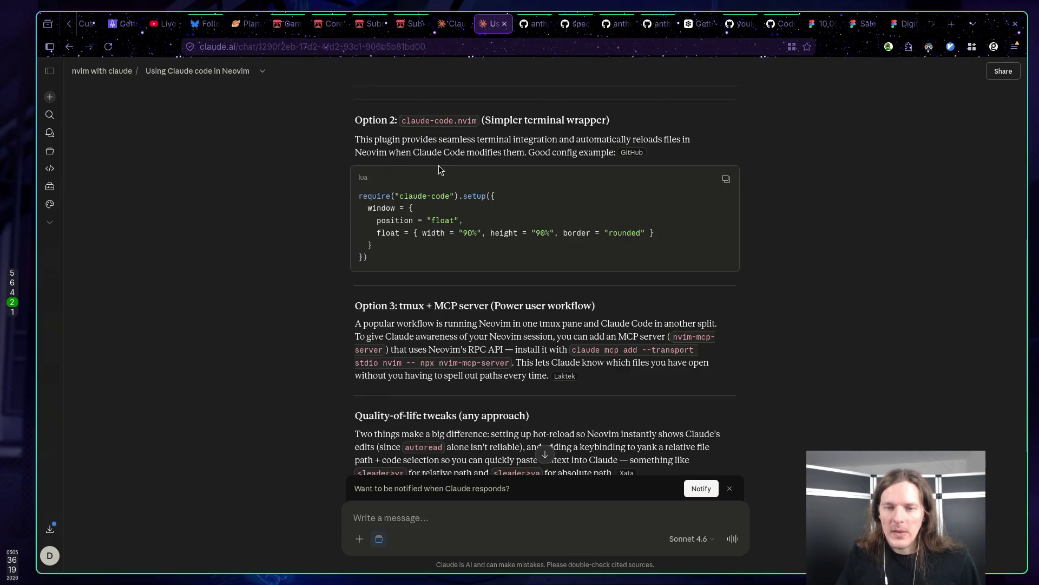
{"action": "scroll", "coordinate": [417, 184], "scroll_direction": "up", "scroll_amount": 4}
{"action": "left_click_drag", "start_coordinate": [372, 267], "coordinate": [482, 267]}
{"action": "left_click", "coordinate": [544, 267]}
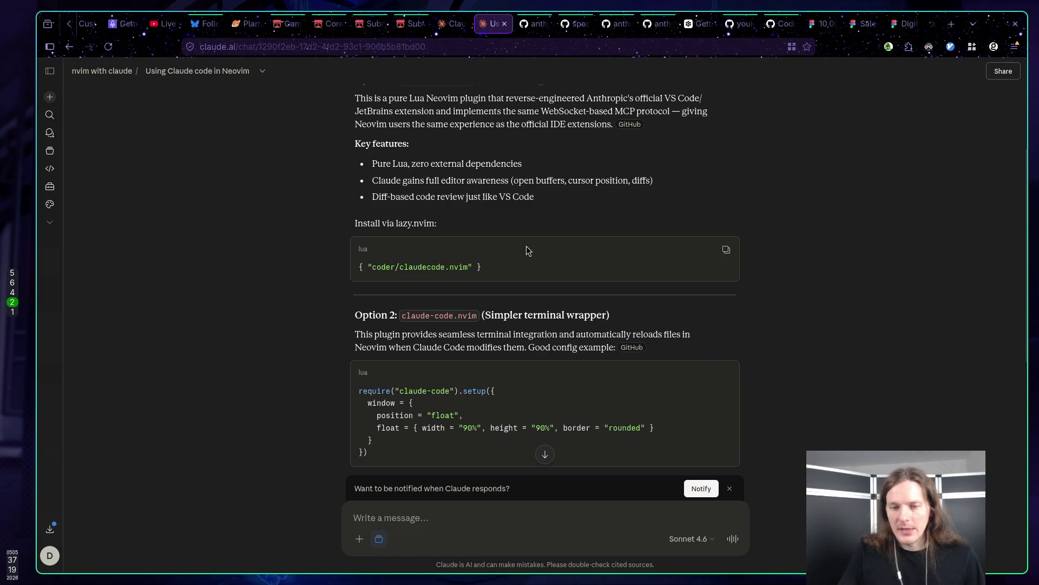
{"action": "scroll", "coordinate": [525, 249], "scroll_direction": "down", "scroll_amount": 6}
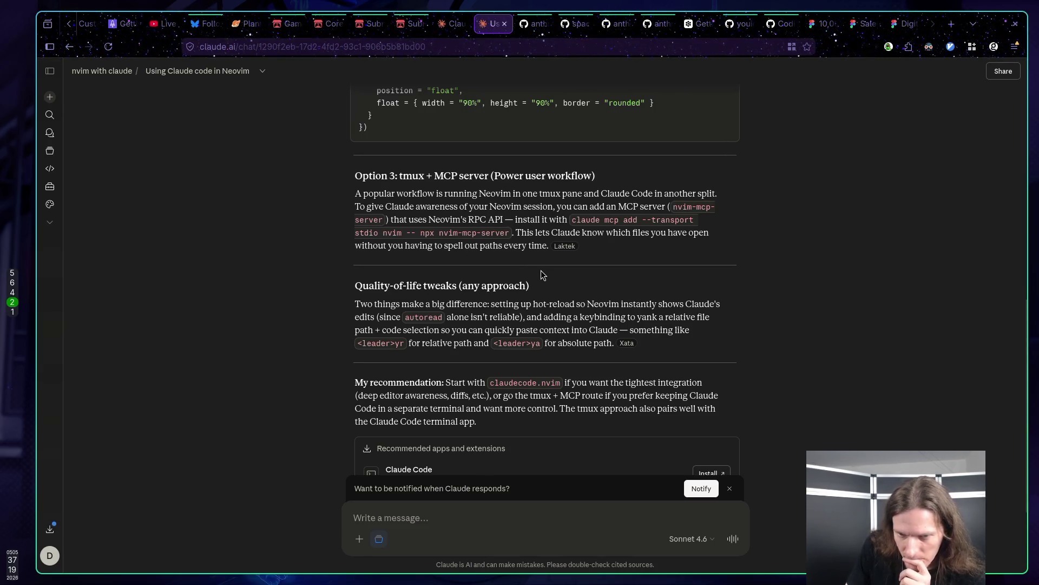
{"action": "scroll", "coordinate": [544, 272], "scroll_direction": "down", "scroll_amount": 3}
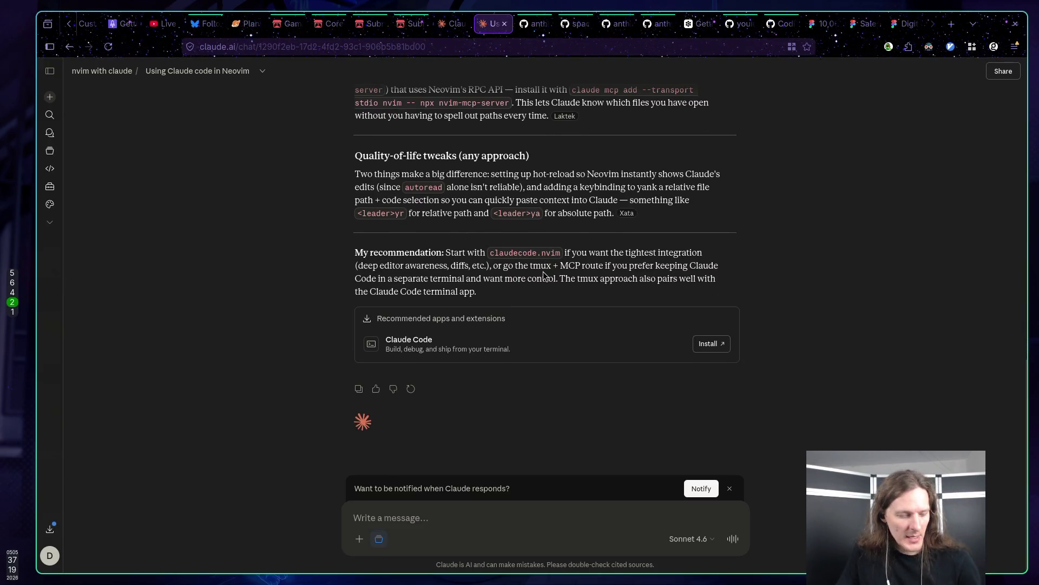
{"action": "key", "text": "super+1"}
Remove the stray j from the Claude prompt and move to Neovim's bump-minor-pre-major line.
{"action": "type", "text": "j"}
{"action": "key", "text": "BackSpace"}
{"action": "key", "text": "ctrl+h"}
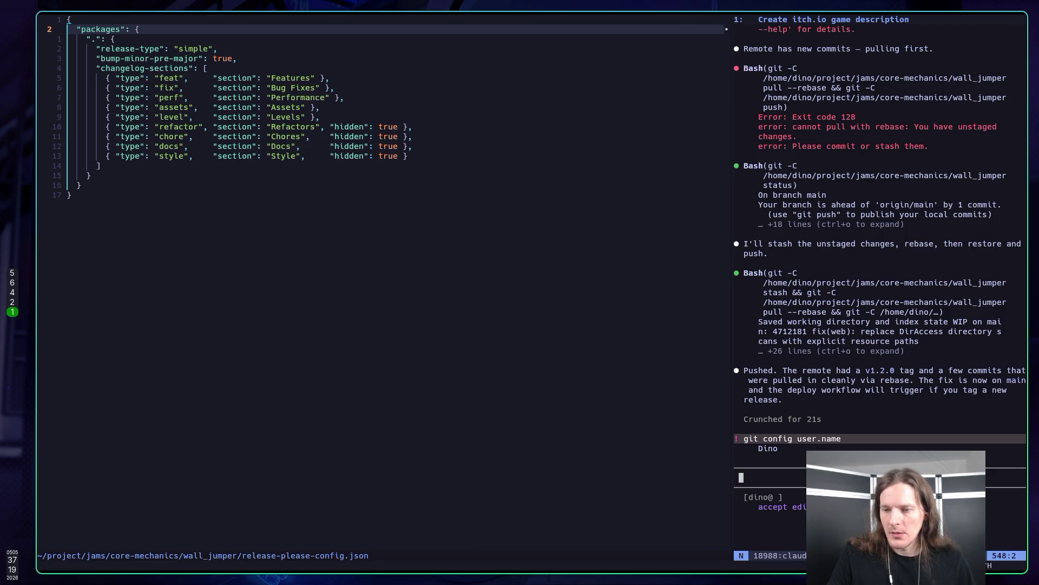
{"action": "key", "text": "j"}
{"action": "key", "text": "j"}
{"action": "key", "text": "j"}
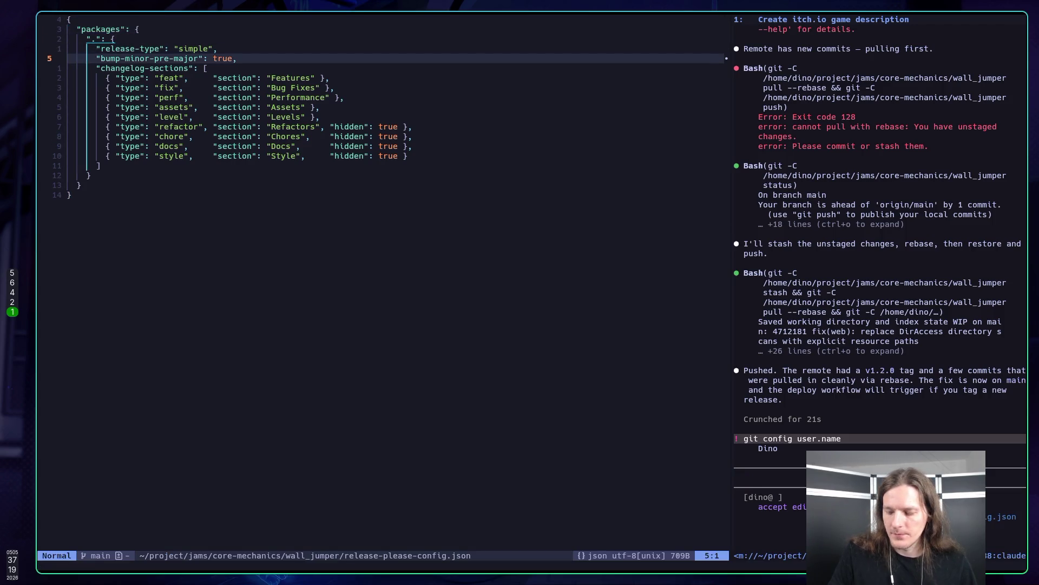
Explore the leader and yank keymap menus, cancel them, and open the command-line prompt.
{"action": "key", "text": "space"}
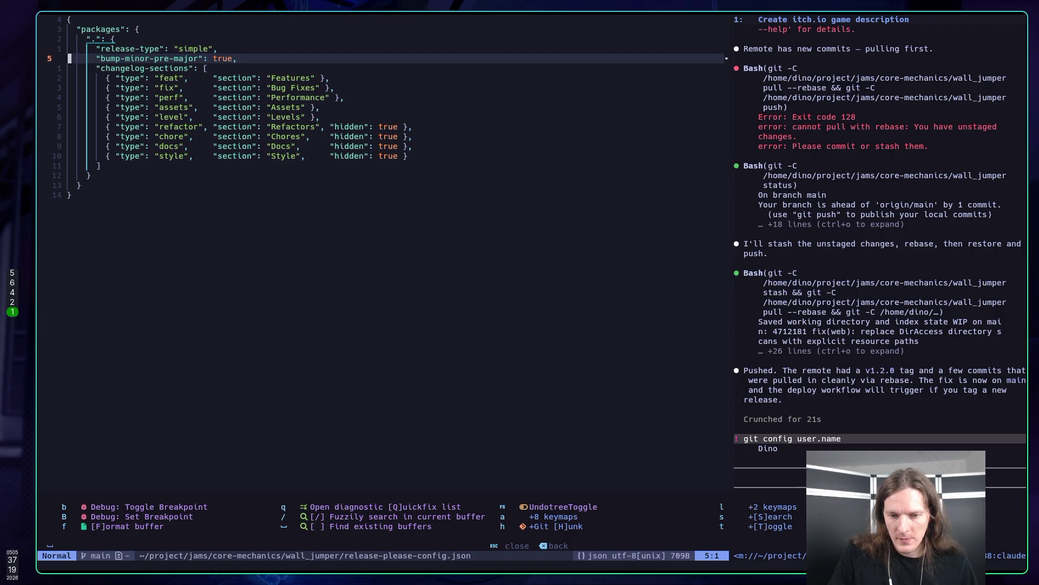
{"action": "key", "text": "u"}
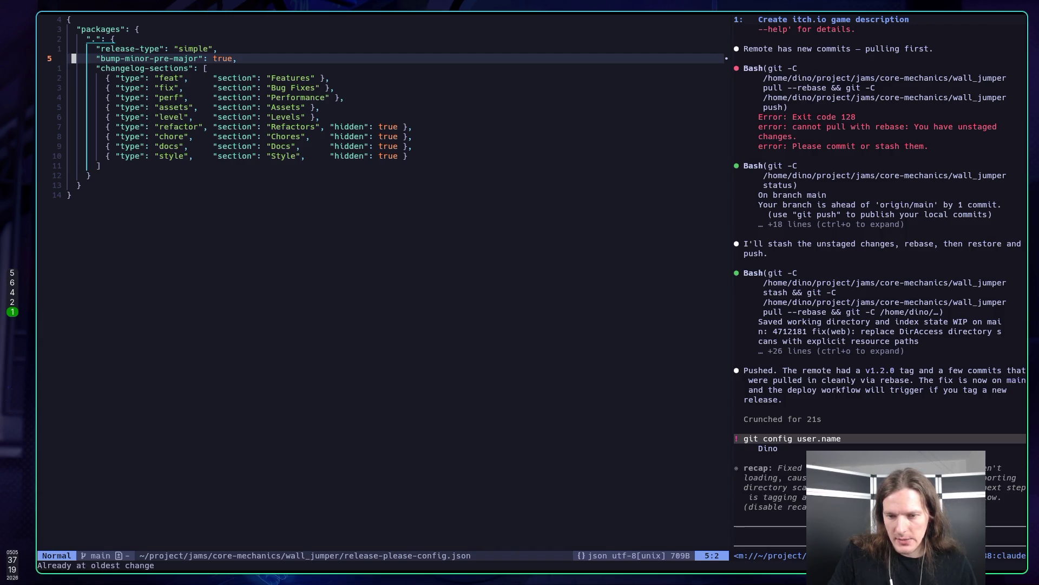
{"action": "key", "text": "space"}
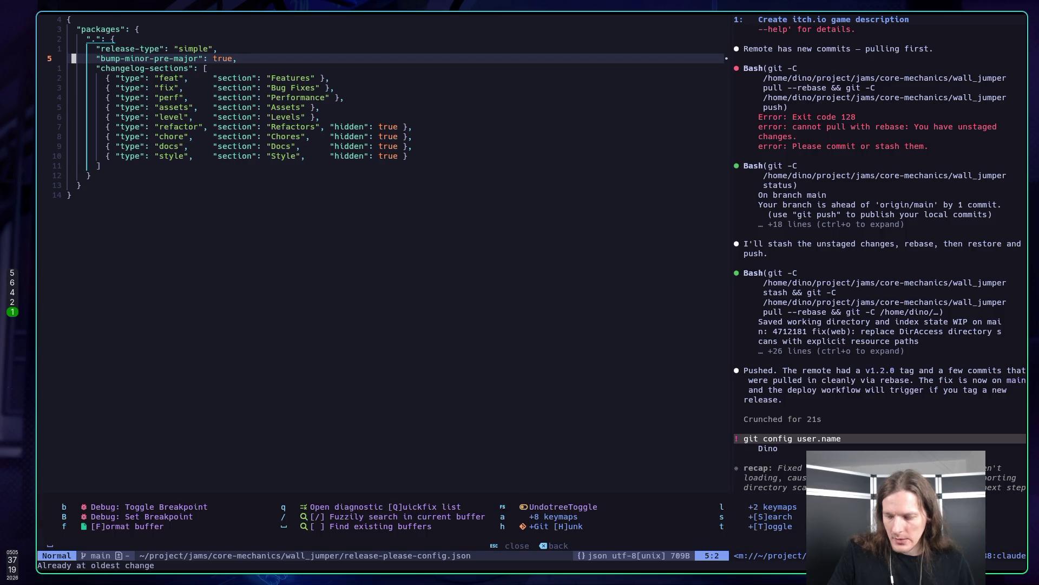
{"action": "key", "text": "y"}
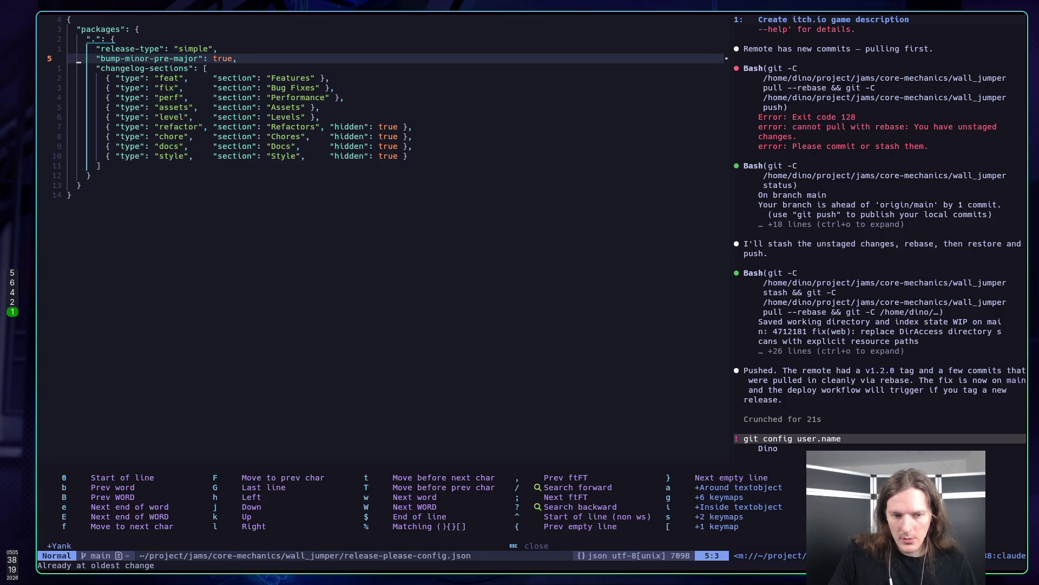
{"action": "key", "text": "l"}
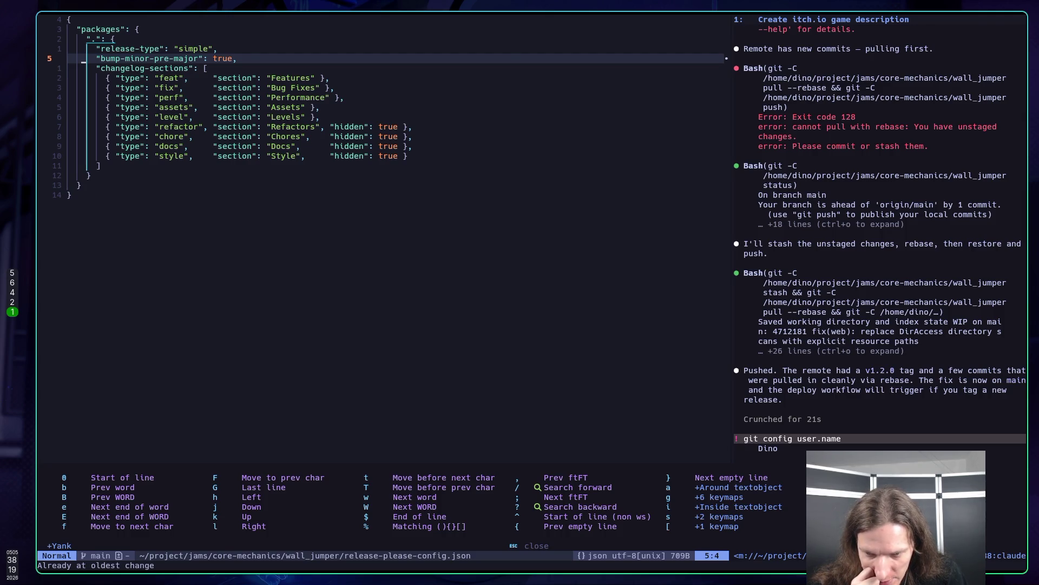
{"action": "key", "text": "g"}
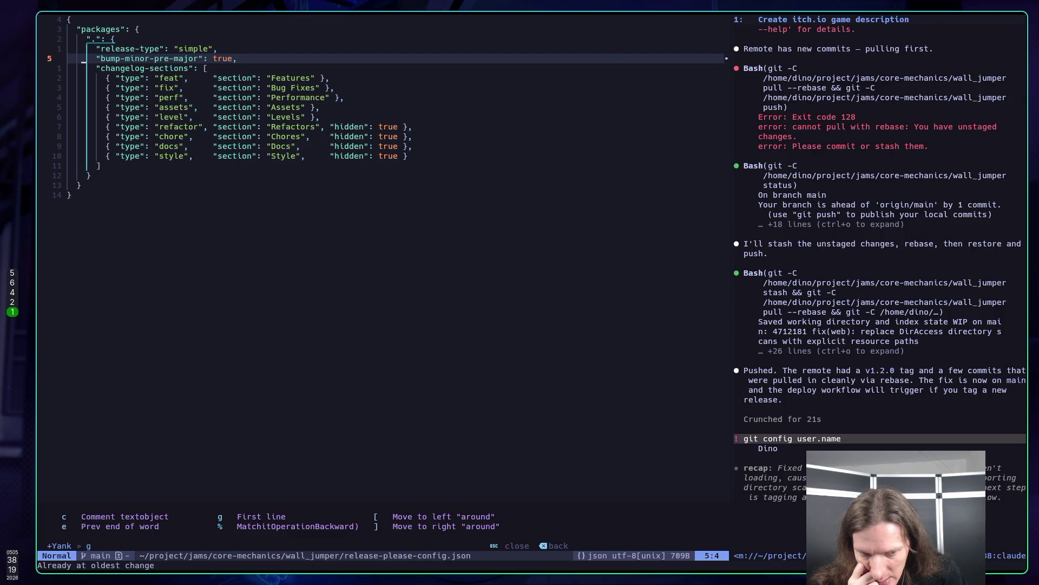
{"action": "key", "text": "Escape"}
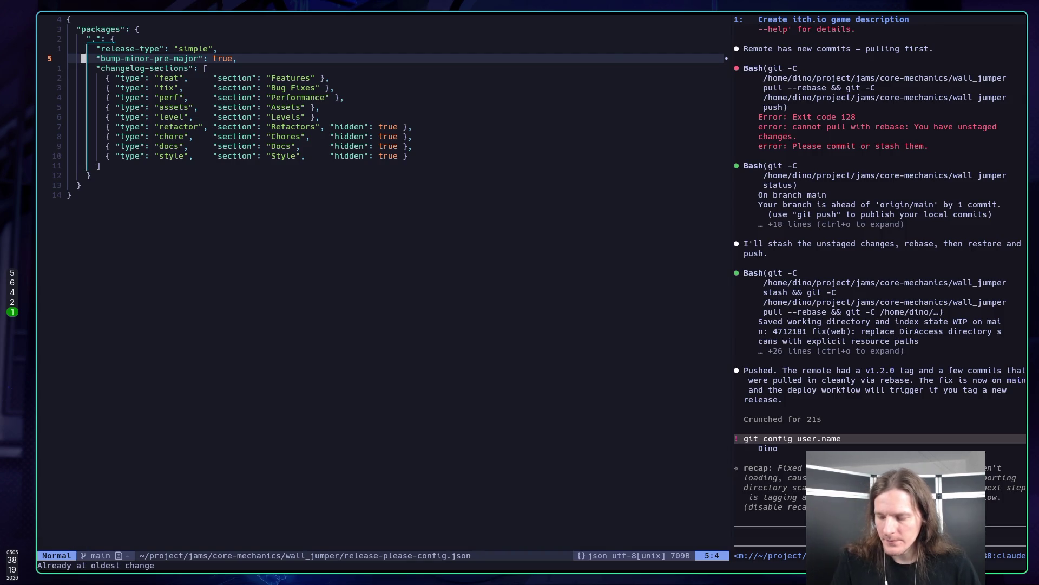
{"action": "key", "text": "y"}
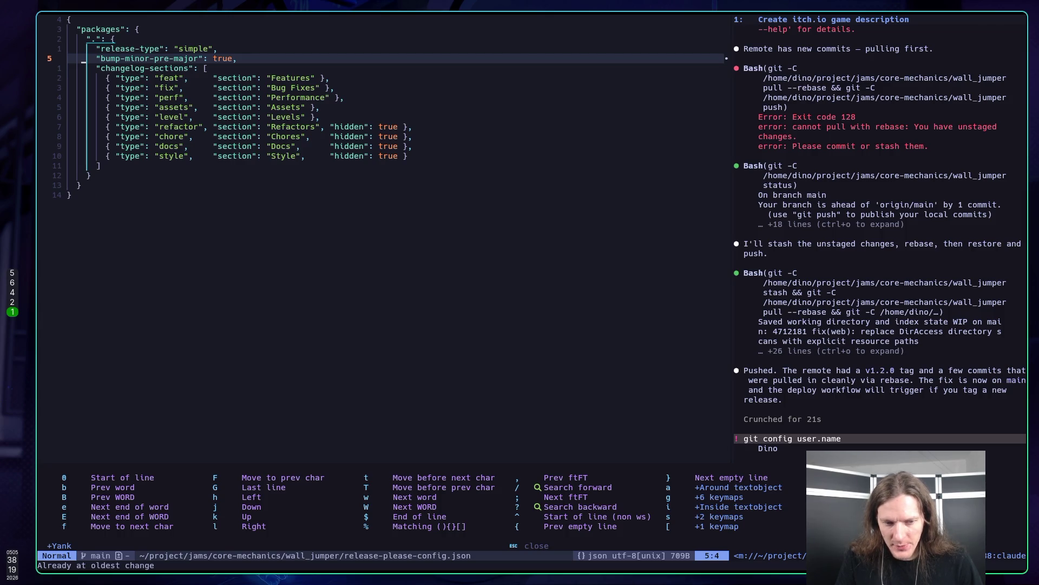
{"action": "key", "text": "Escape"}
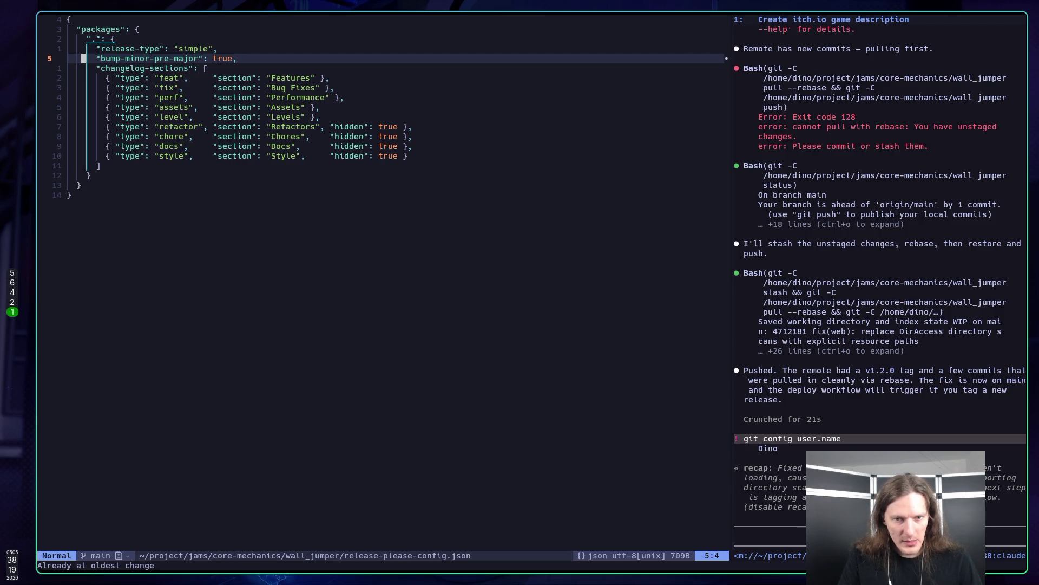
{"action": "key", "text": "colon"}
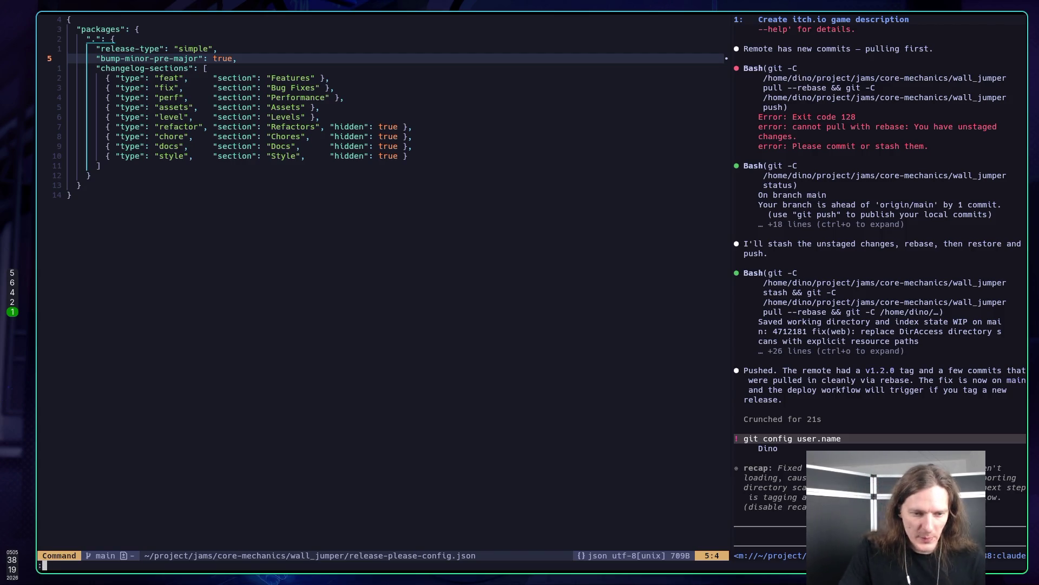
Cancel the command line, move focus into the Claude pane, then back to the JSON file.
{"action": "key", "text": "Escape"}
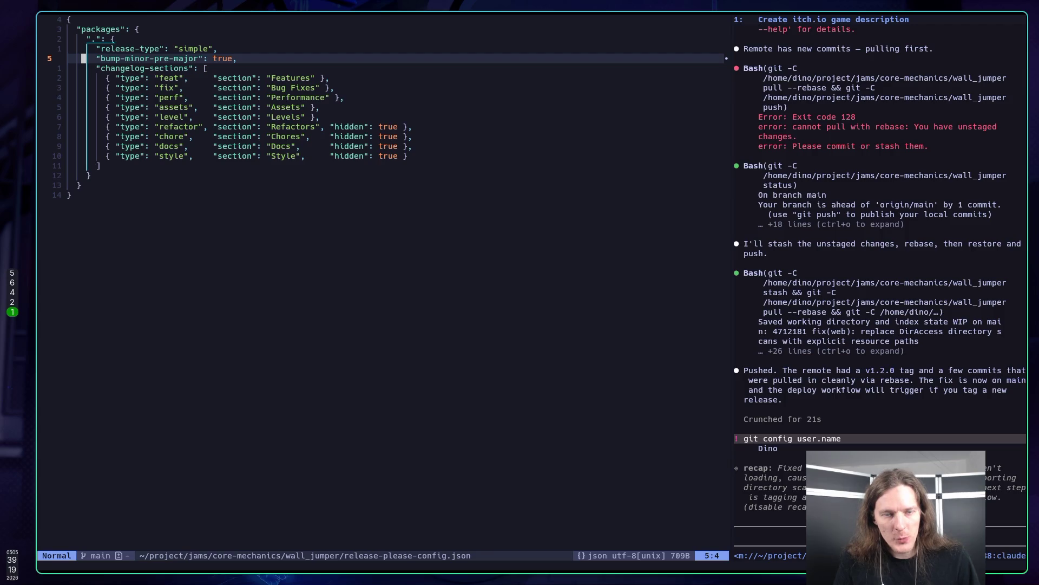
{"action": "key", "text": "ctrl+l"}
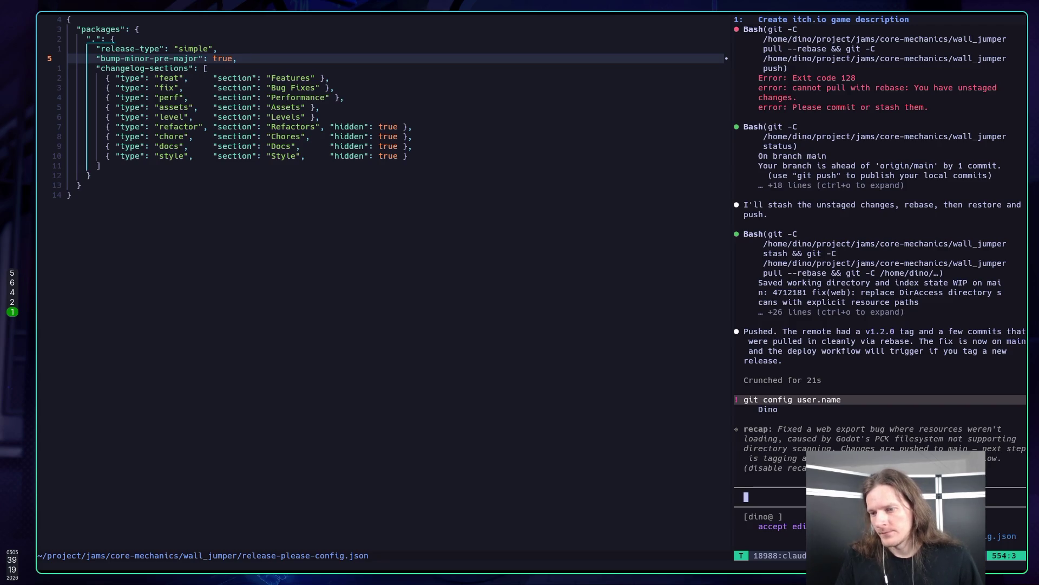
{"action": "key", "text": "ctrl+backslash"}
{"action": "key", "text": "ctrl+n"}
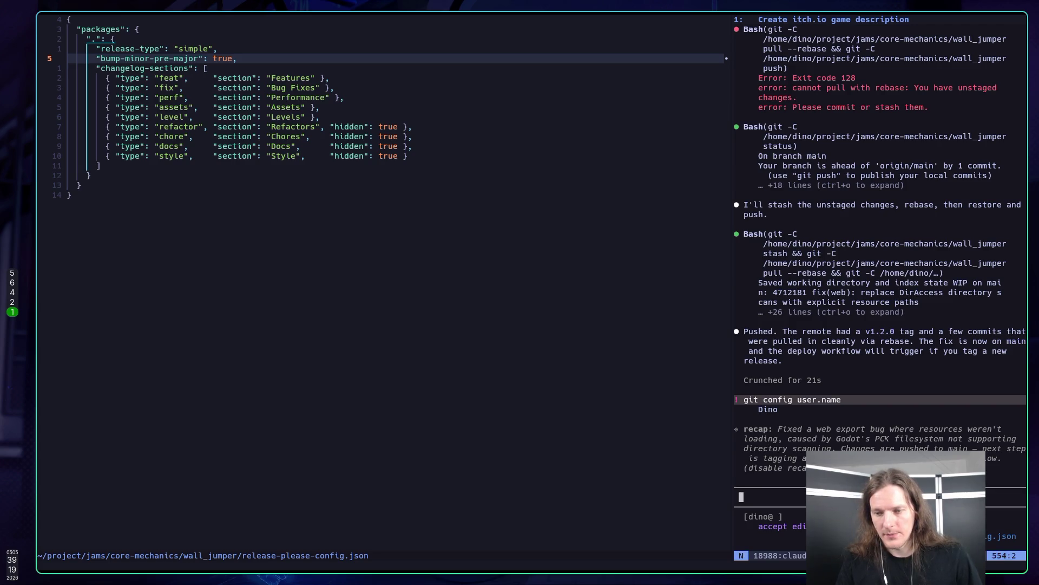
{"action": "key", "text": "ctrl+w"}
{"action": "key", "text": "h"}
{"action": "key", "text": "j"}
{"action": "key", "text": "k"}
Toggle the Claude Code side pane with leader a c until hidden, then go to the browser workspace.
{"action": "key", "text": "space"}
{"action": "key", "text": "a"}
{"action": "key", "text": "c"}
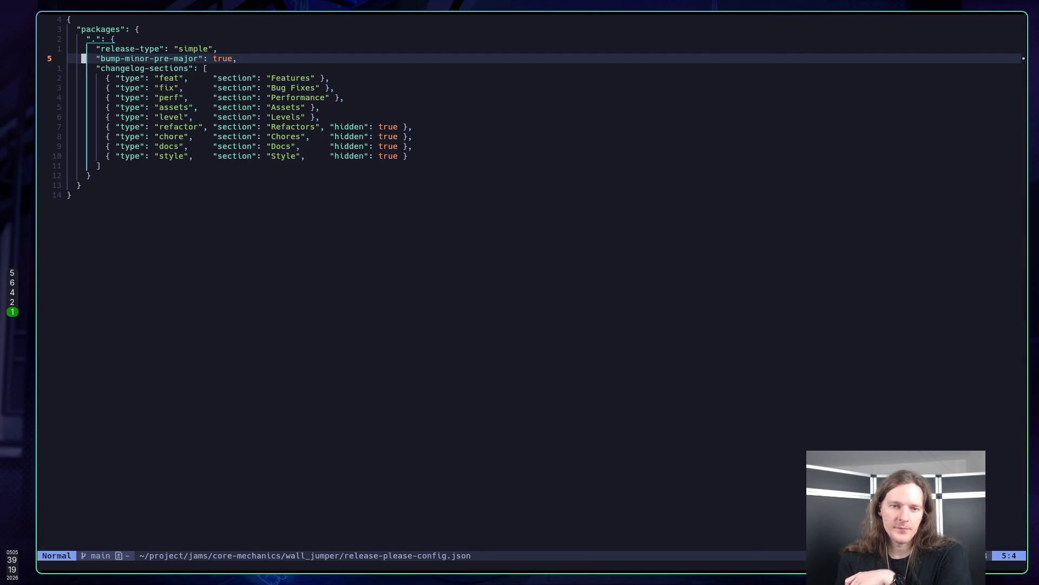
{"action": "key", "text": "space"}
{"action": "key", "text": "a"}
{"action": "key", "text": "c"}
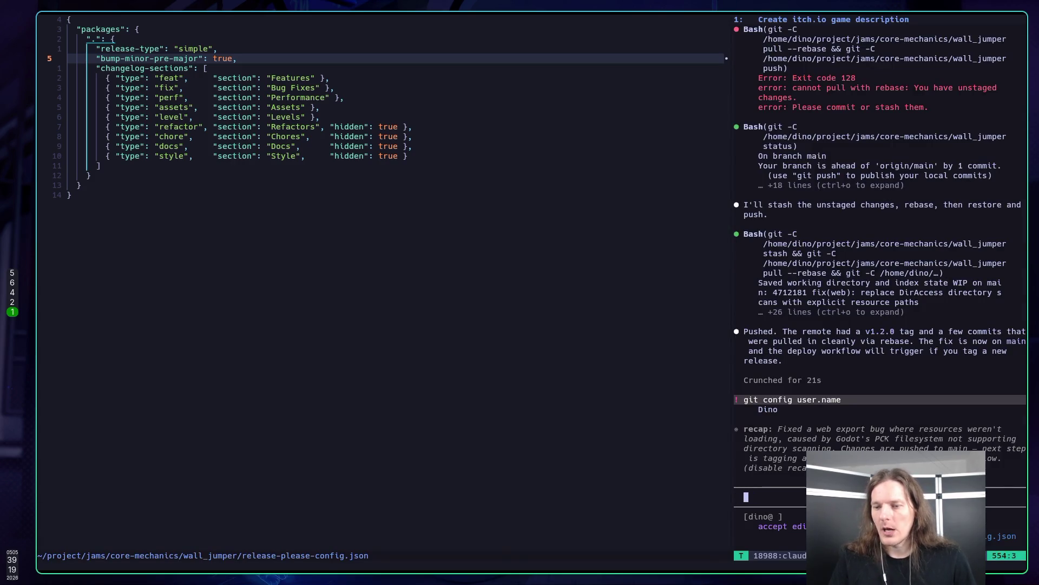
{"action": "key", "text": "ctrl+backslash"}
{"action": "key", "text": "ctrl+n"}
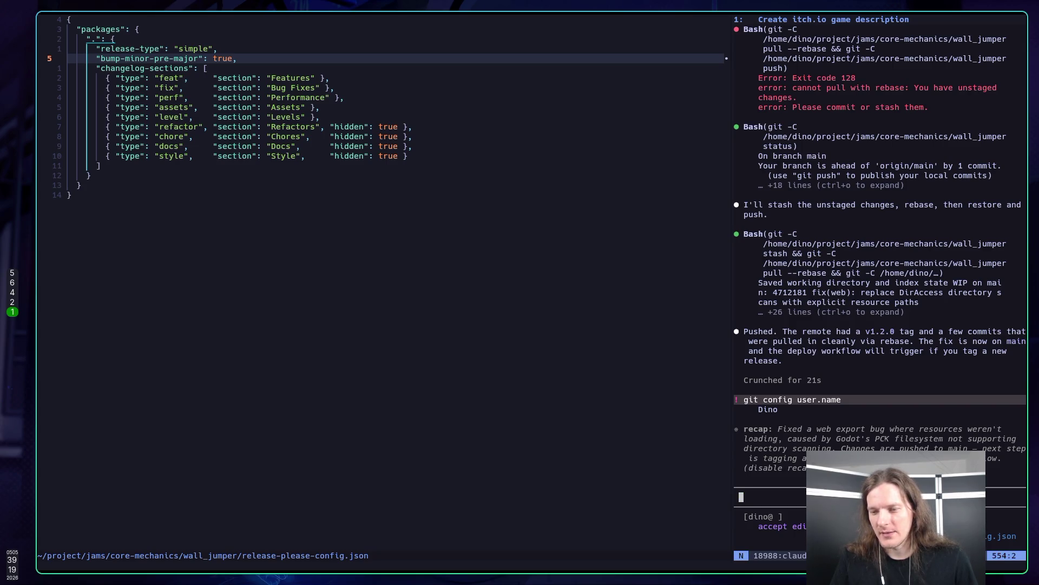
{"action": "key", "text": "space"}
{"action": "key", "text": "a"}
{"action": "key", "text": "c"}
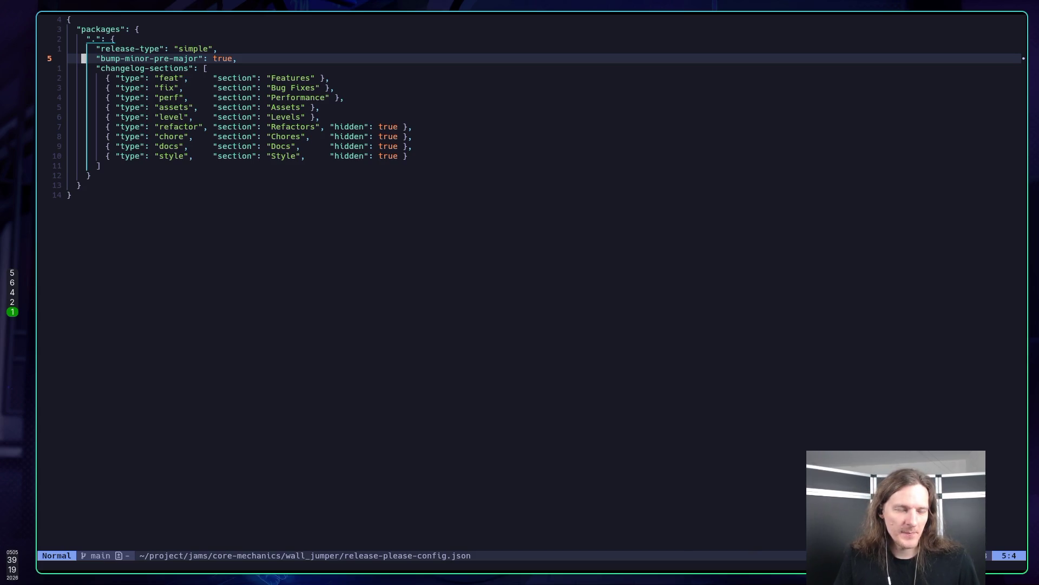
{"action": "key", "text": "super+2"}
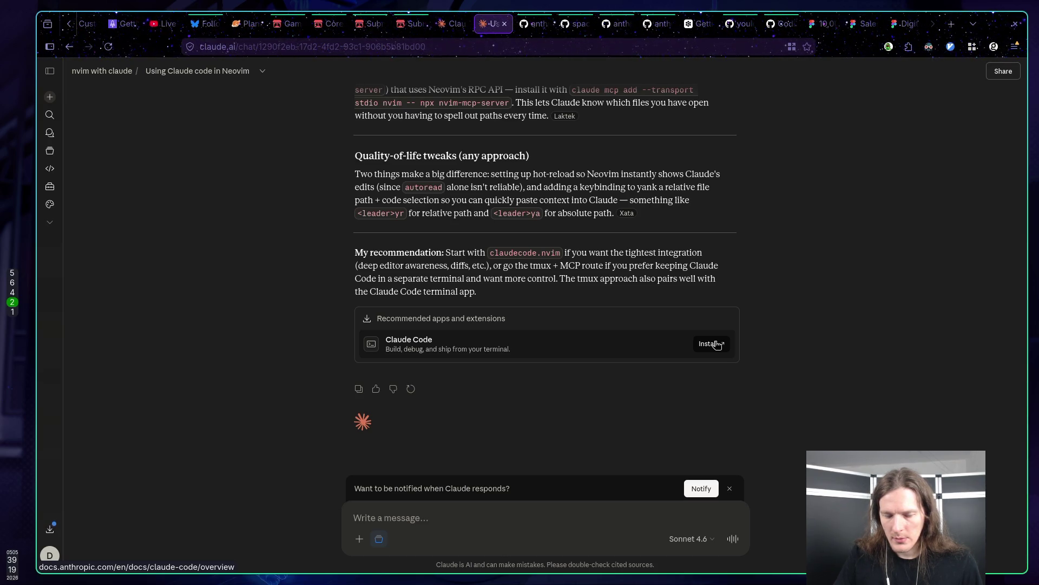
Scroll through the chat's closing answer to the Claude Code app recommendation.
{"action": "scroll", "coordinate": [671, 325], "scroll_direction": "up", "scroll_amount": 15}
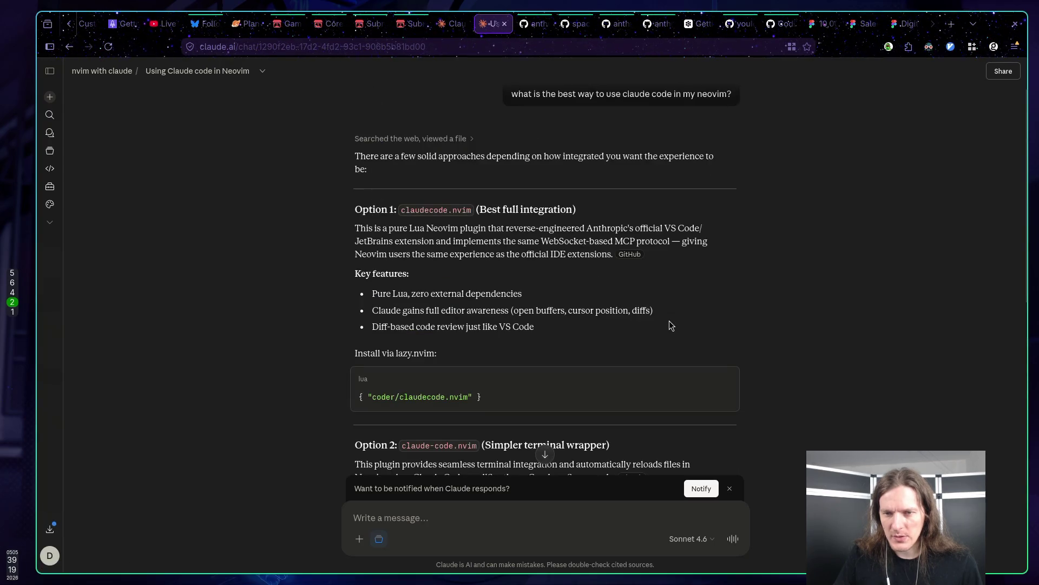
{"action": "scroll", "coordinate": [671, 325], "scroll_direction": "down", "scroll_amount": 15}
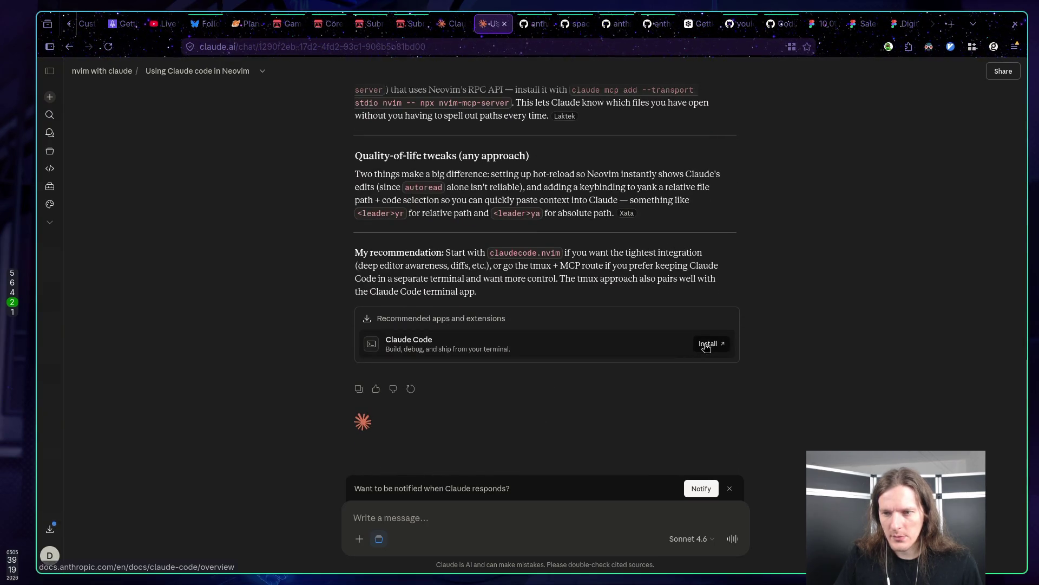
{"action": "left_click", "coordinate": [704, 343]}
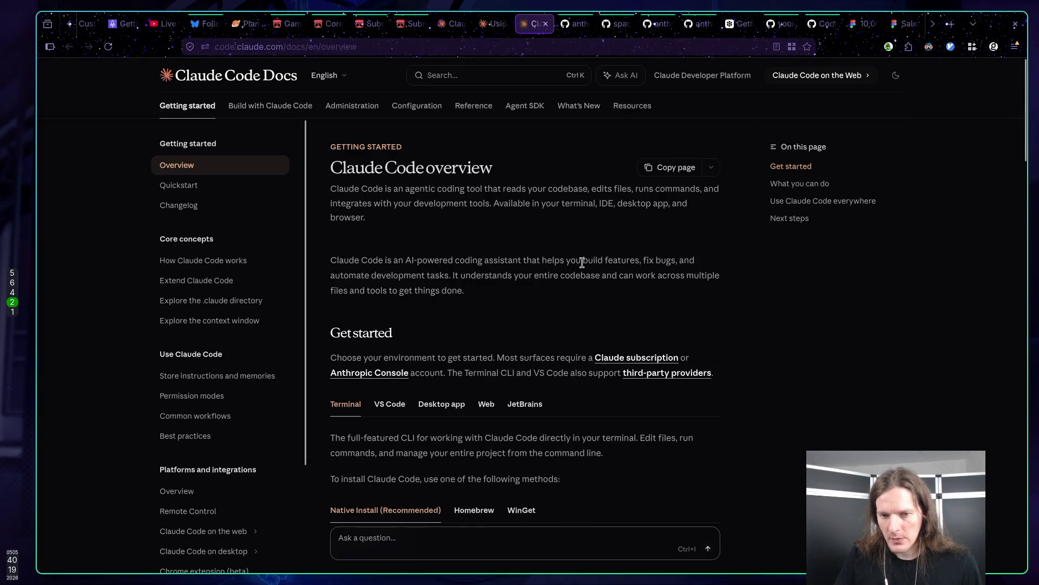
{"action": "scroll", "coordinate": [572, 245], "scroll_direction": "down", "scroll_amount": 3}
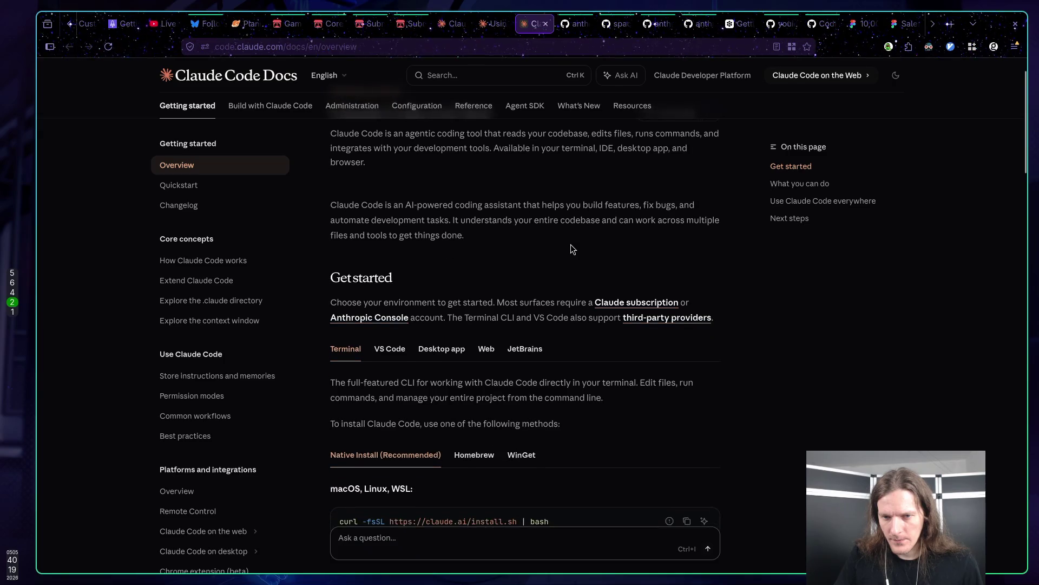
{"action": "scroll", "coordinate": [569, 268], "scroll_direction": "down", "scroll_amount": 1}
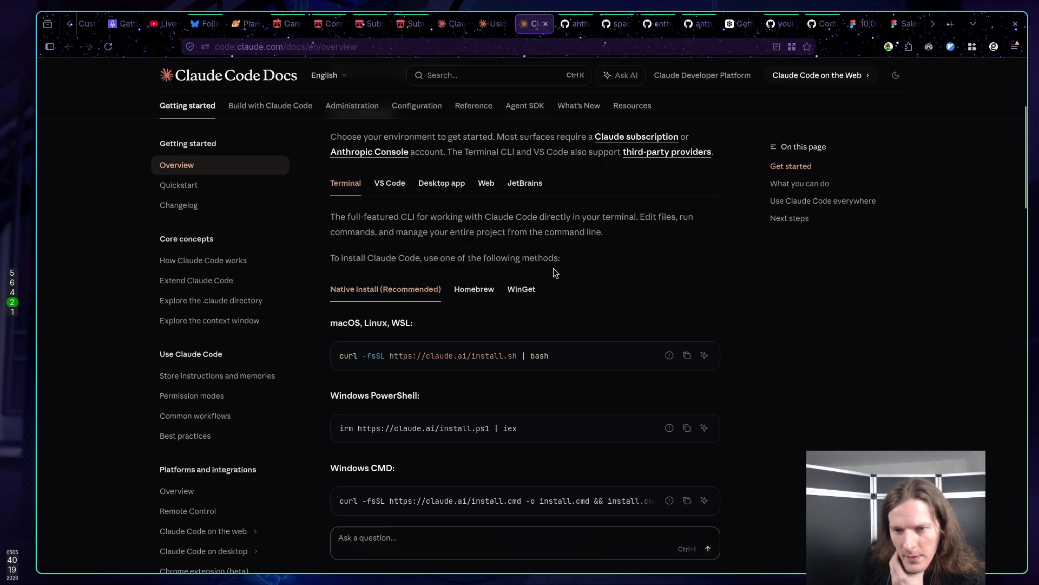
{"action": "scroll", "coordinate": [553, 267], "scroll_direction": "down", "scroll_amount": 1}
{"action": "scroll", "coordinate": [555, 266], "scroll_direction": "up", "scroll_amount": 1}
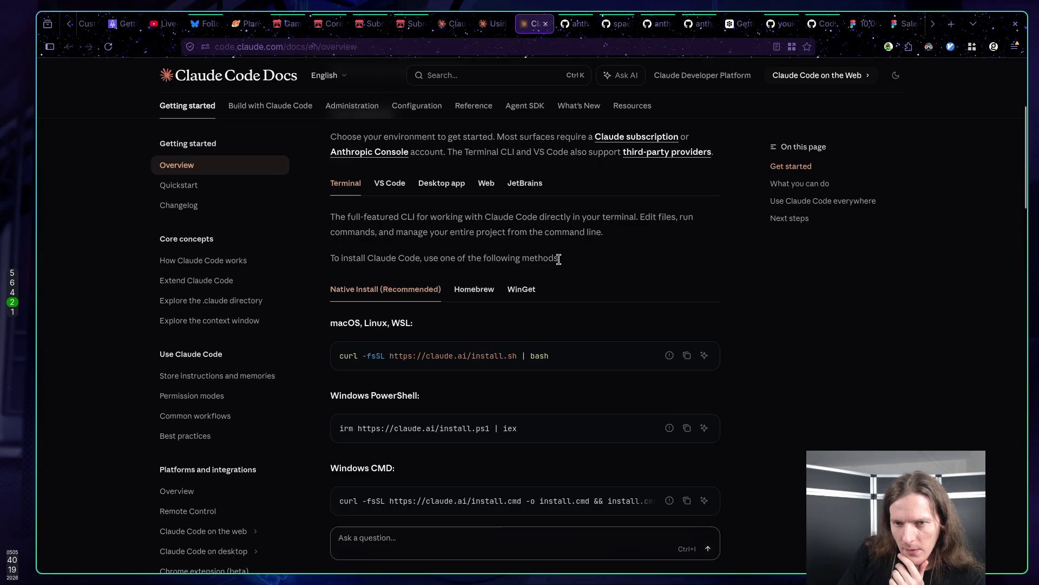
{"action": "scroll", "coordinate": [561, 257], "scroll_direction": "down", "scroll_amount": 5}
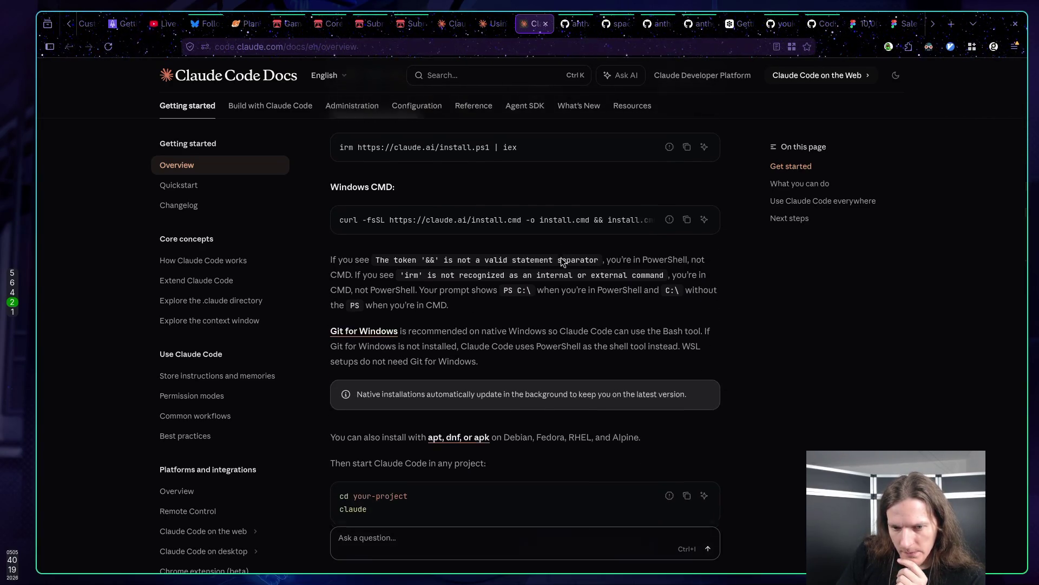
{"action": "scroll", "coordinate": [560, 258], "scroll_direction": "down", "scroll_amount": 6}
{"action": "scroll", "coordinate": [560, 258], "scroll_direction": "down", "scroll_amount": 9}
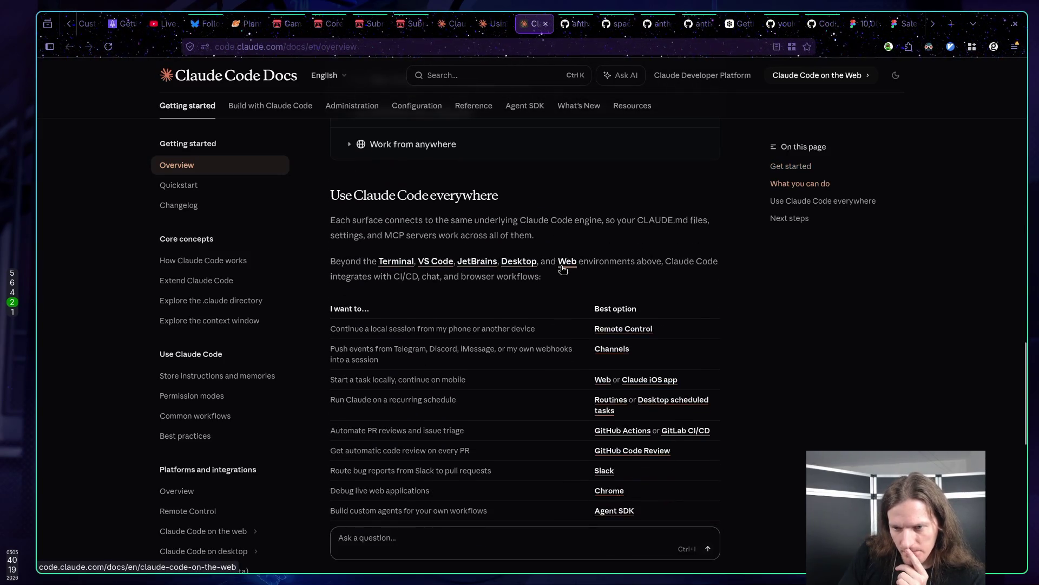
{"action": "scroll", "coordinate": [563, 269], "scroll_direction": "down", "scroll_amount": 6}
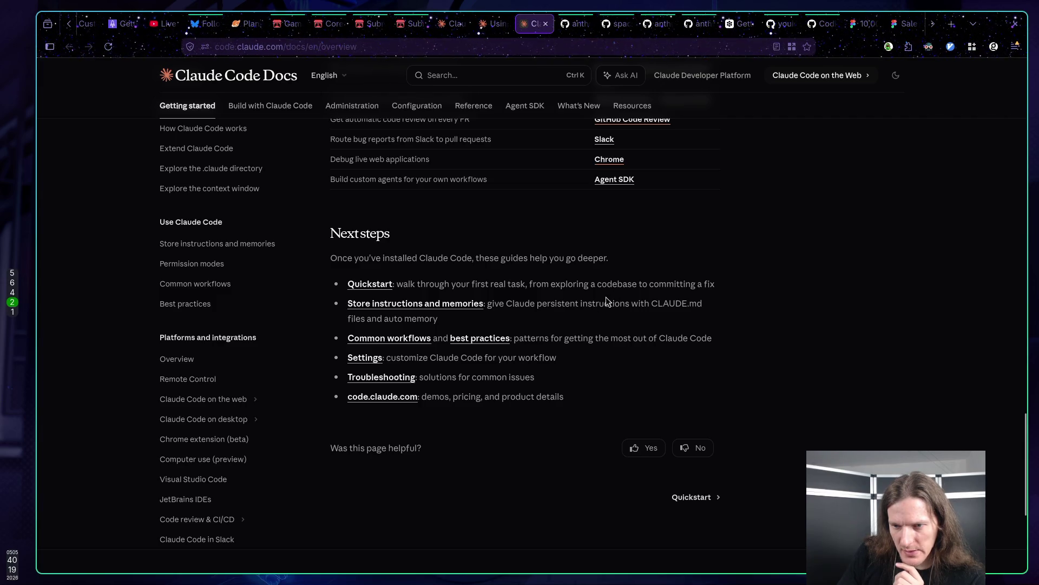
{"action": "scroll", "coordinate": [626, 292], "scroll_direction": "up", "scroll_amount": 10}
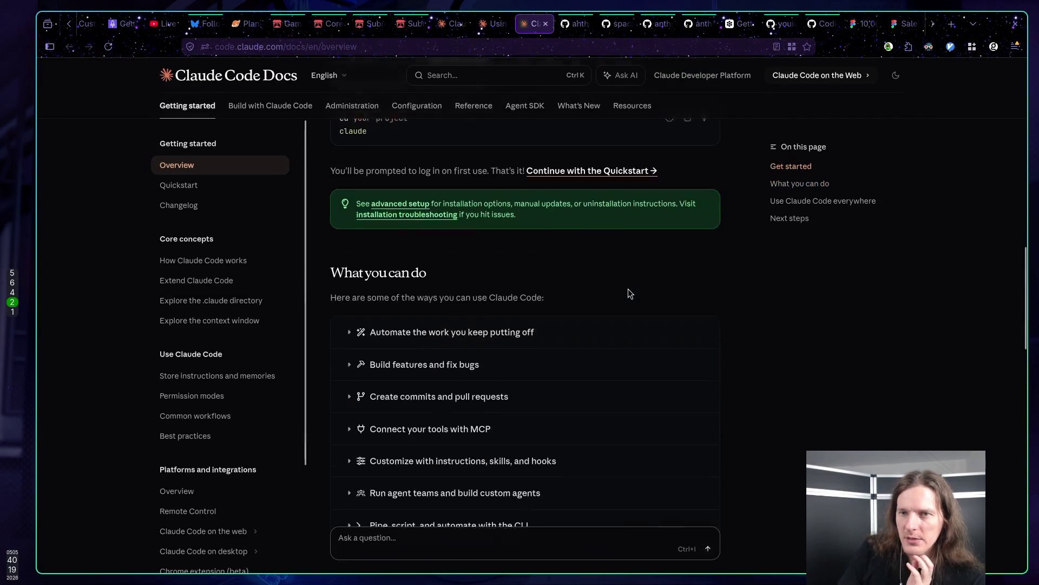
{"action": "scroll", "coordinate": [628, 290], "scroll_direction": "up", "scroll_amount": 5}
Close the Neovim chat tab and reload the Usage settings showing 20% session and weekly use.
{"action": "left_click", "coordinate": [487, 23]}
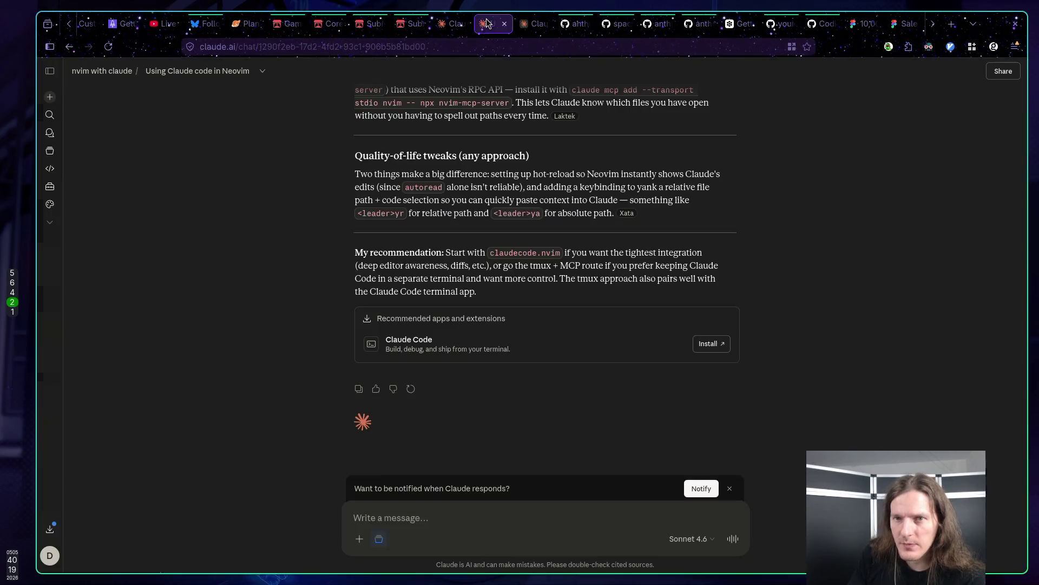
{"action": "left_click", "coordinate": [504, 23]}
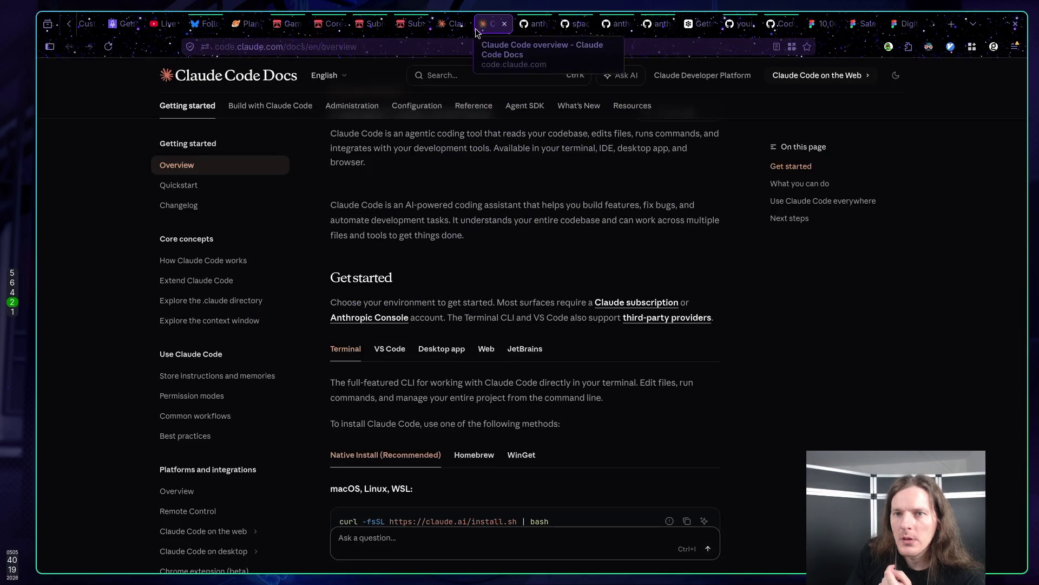
{"action": "left_click", "coordinate": [456, 25]}
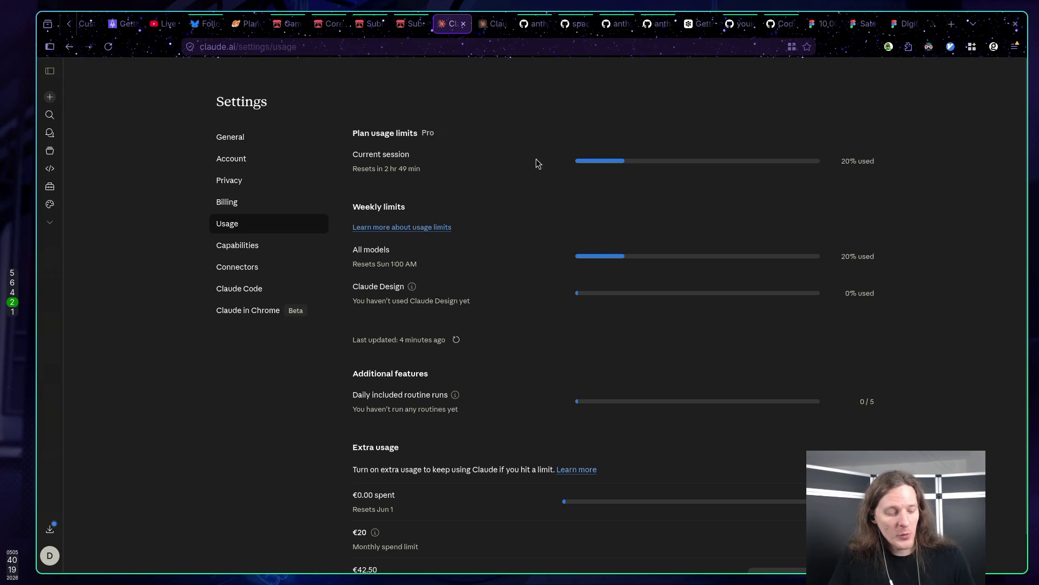
{"action": "key", "text": "ctrl+r"}
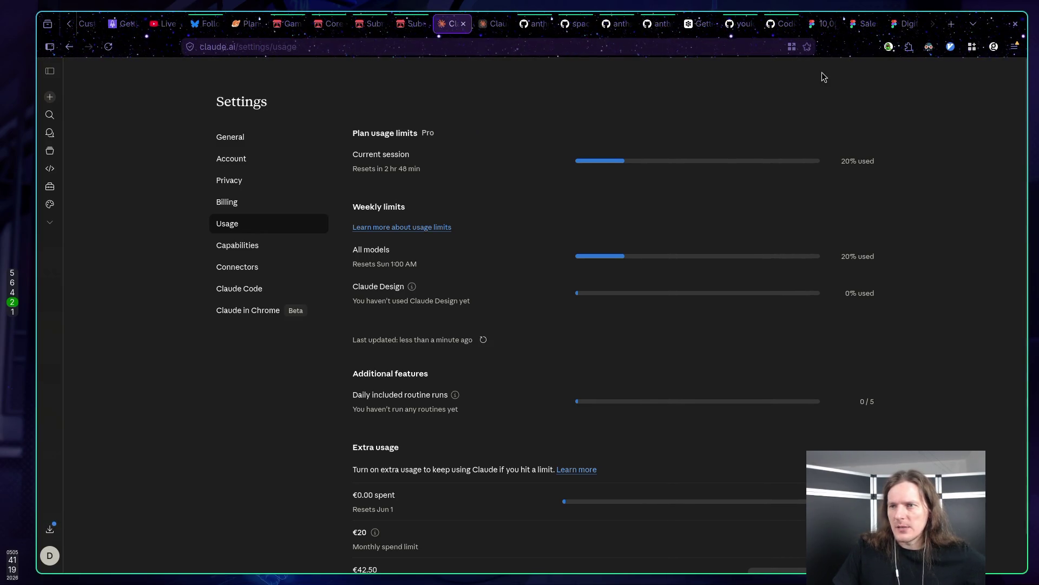
Open the Digital Agency website template and zoom into its design preview three times.
{"action": "left_click", "coordinate": [905, 24]}
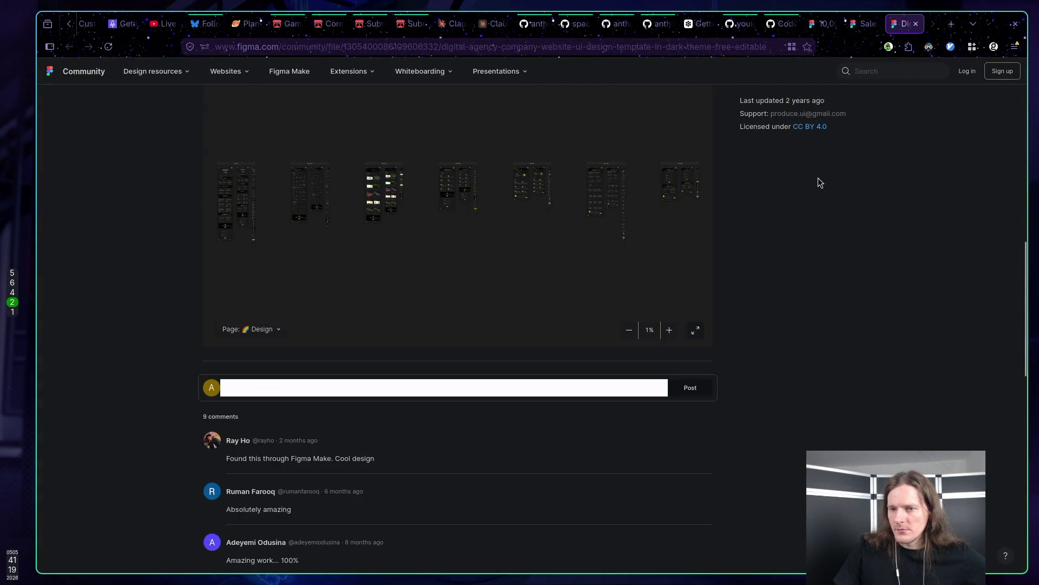
{"action": "scroll", "coordinate": [817, 197], "scroll_direction": "up", "scroll_amount": 5}
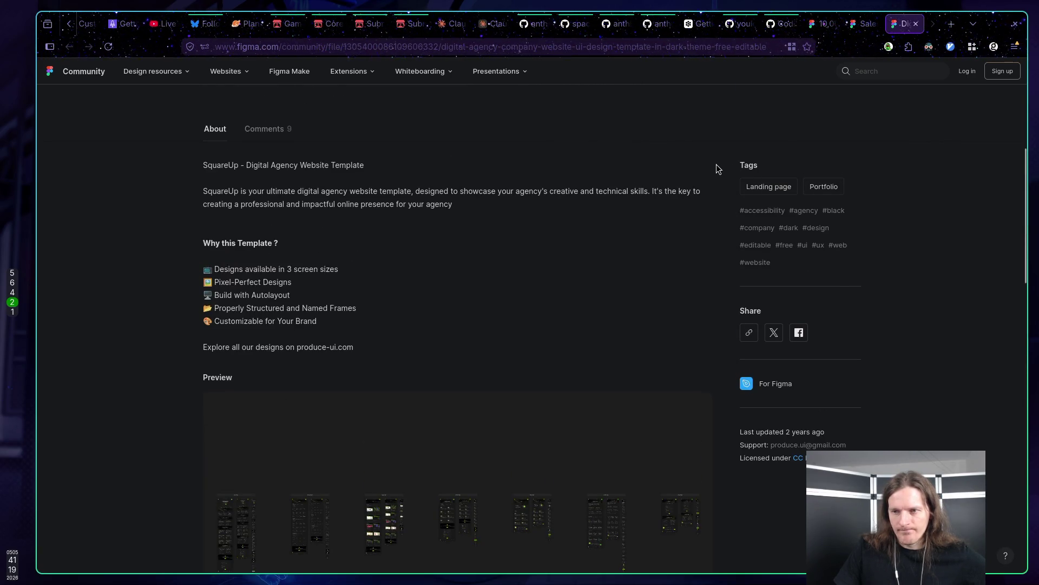
{"action": "scroll", "coordinate": [720, 167], "scroll_direction": "down", "scroll_amount": 4}
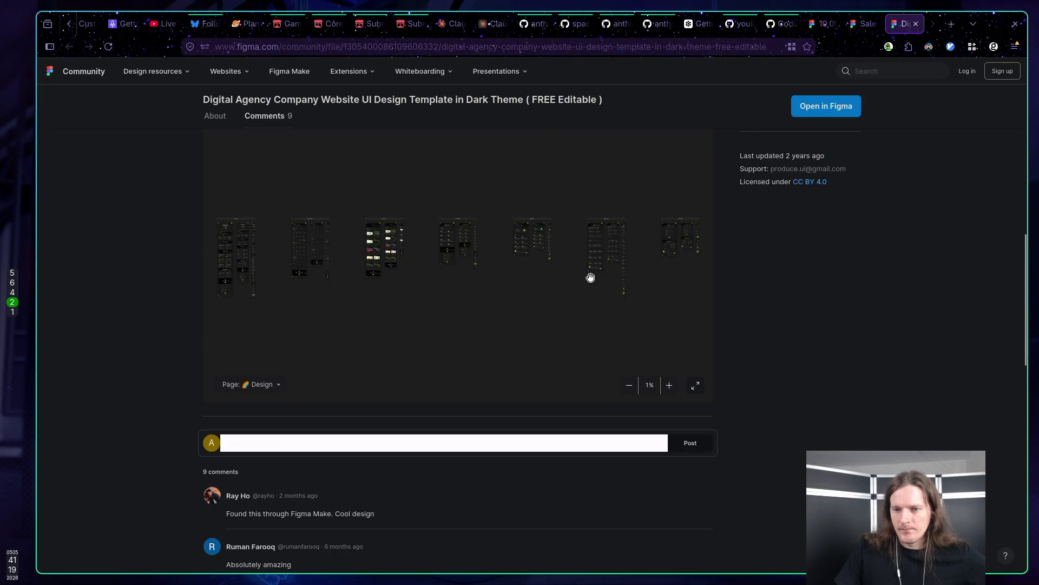
{"action": "left_click", "coordinate": [671, 385]}
{"action": "left_click", "coordinate": [672, 386]}
{"action": "left_click", "coordinate": [671, 385]}
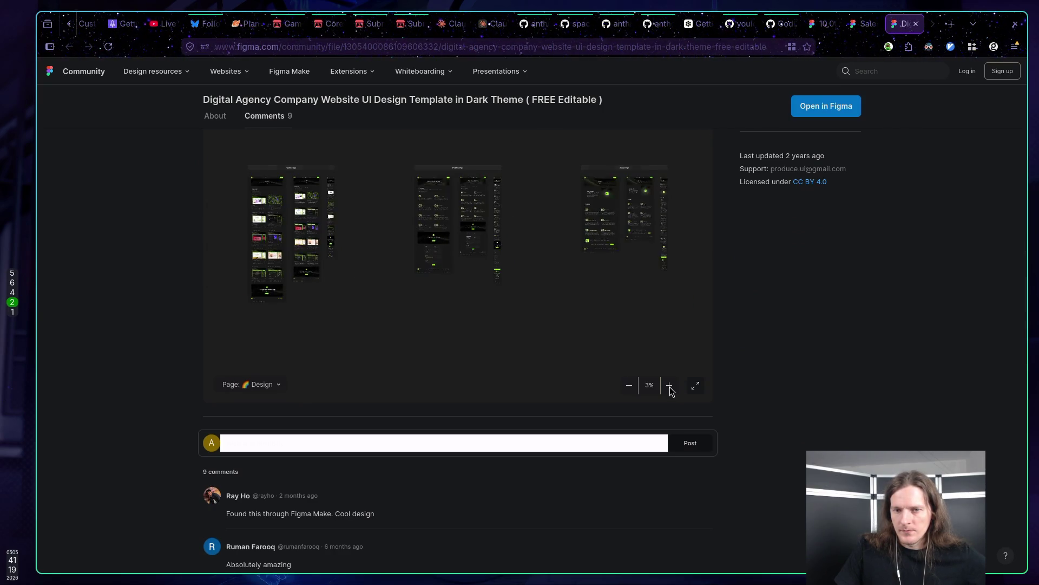
Look over the Sales Management Dashboard template, then move to the Bluesky feed.
{"action": "scroll", "coordinate": [441, 354], "scroll_direction": "up", "scroll_amount": 5}
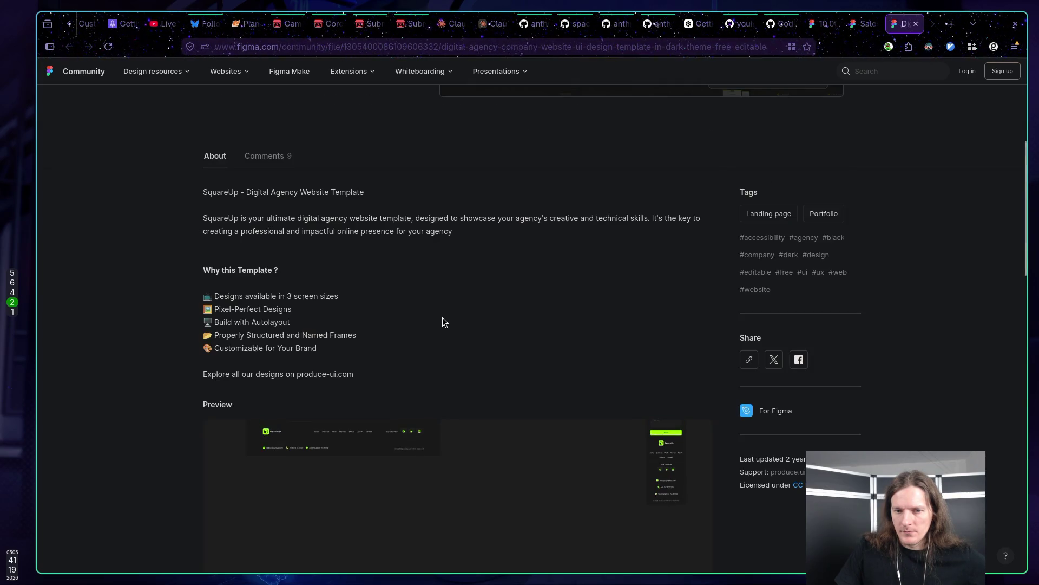
{"action": "scroll", "coordinate": [471, 305], "scroll_direction": "up", "scroll_amount": 5}
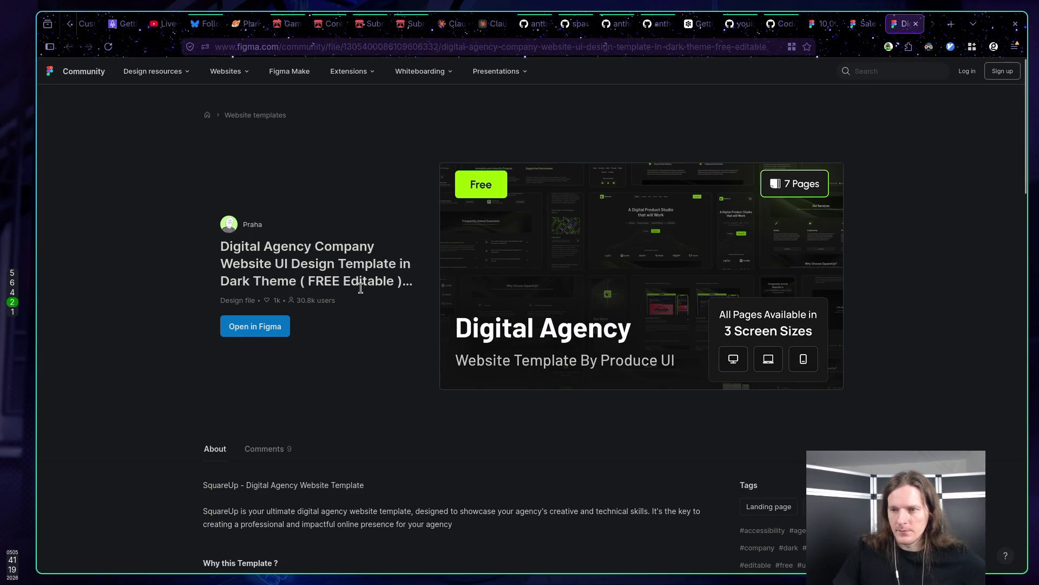
{"action": "left_click", "coordinate": [859, 24]}
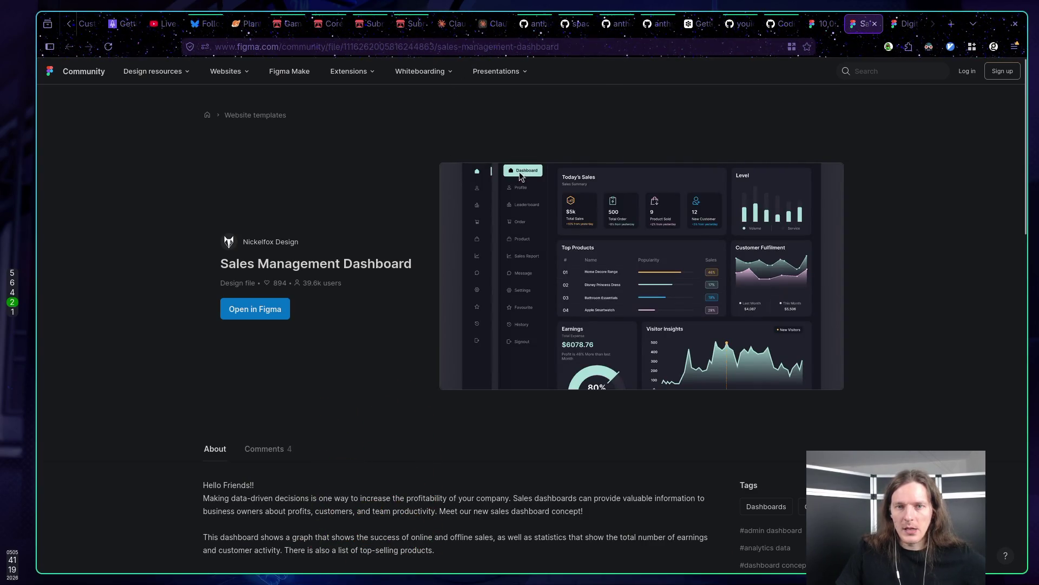
{"action": "left_click", "coordinate": [204, 23]}
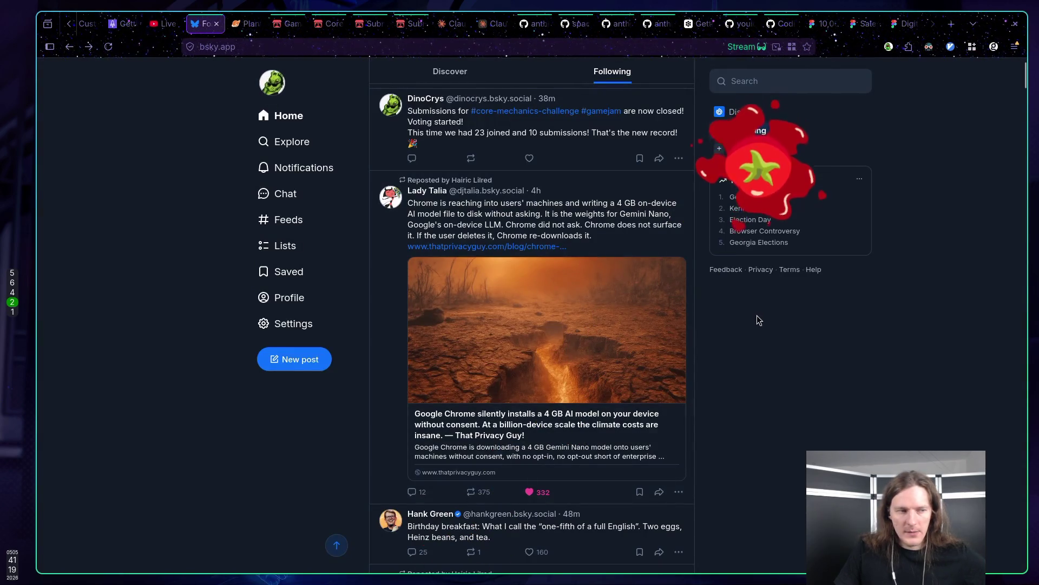
Scroll down the Following feed and like the You Can Only Write gamedev post.
{"action": "scroll", "coordinate": [768, 312], "scroll_direction": "down", "scroll_amount": 2}
{"action": "scroll", "coordinate": [766, 312], "scroll_direction": "down", "scroll_amount": 5}
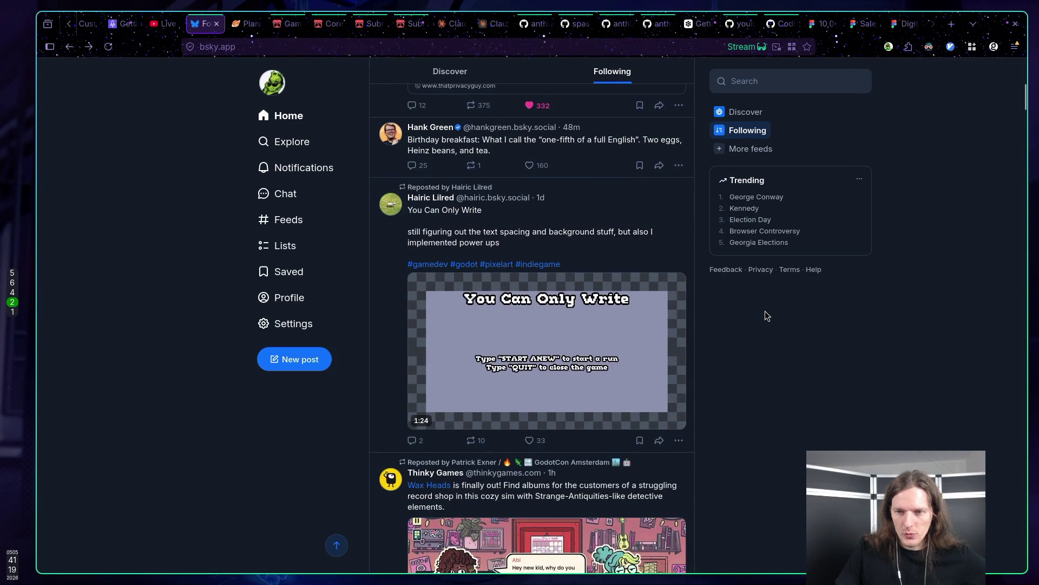
{"action": "scroll", "coordinate": [764, 311], "scroll_direction": "down", "scroll_amount": 3}
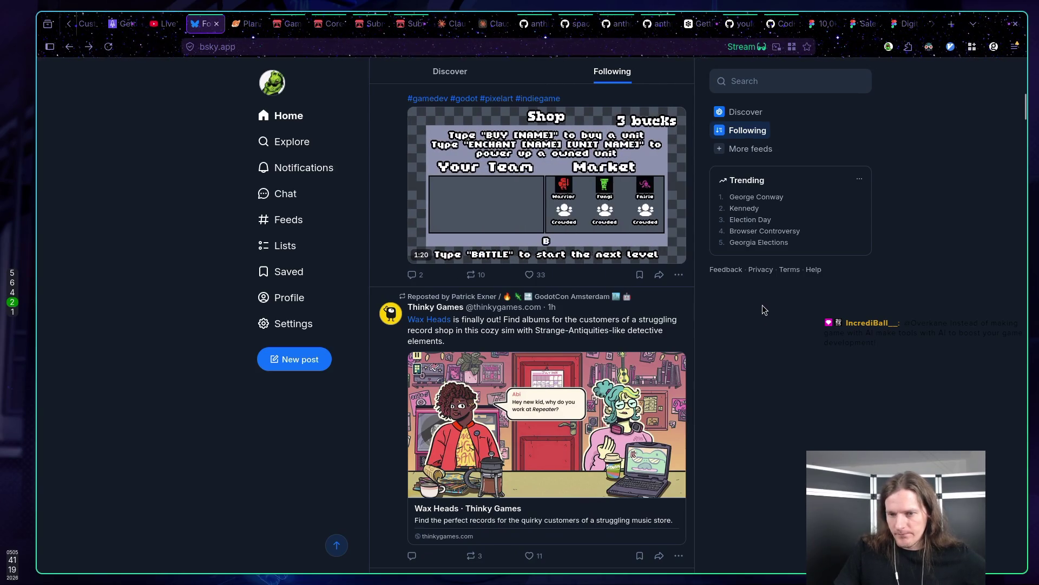
{"action": "left_click", "coordinate": [530, 274]}
Scroll back up and return to the top of the home feed via Home.
{"action": "scroll", "coordinate": [790, 359], "scroll_direction": "up", "scroll_amount": 1}
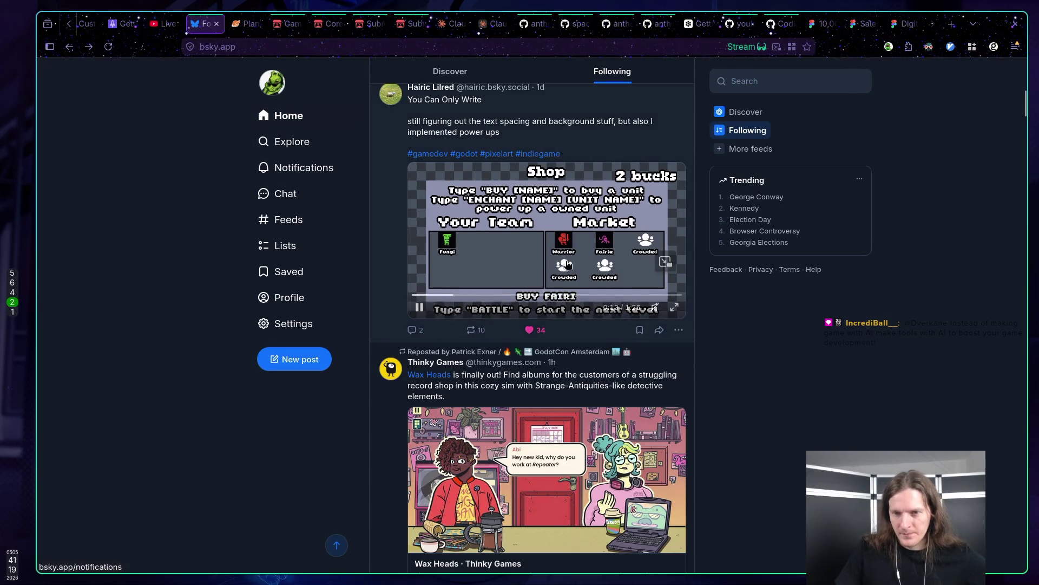
{"action": "mouse_move", "coordinate": [536, 240]}
{"action": "scroll", "coordinate": [522, 272], "scroll_direction": "up", "scroll_amount": 1}
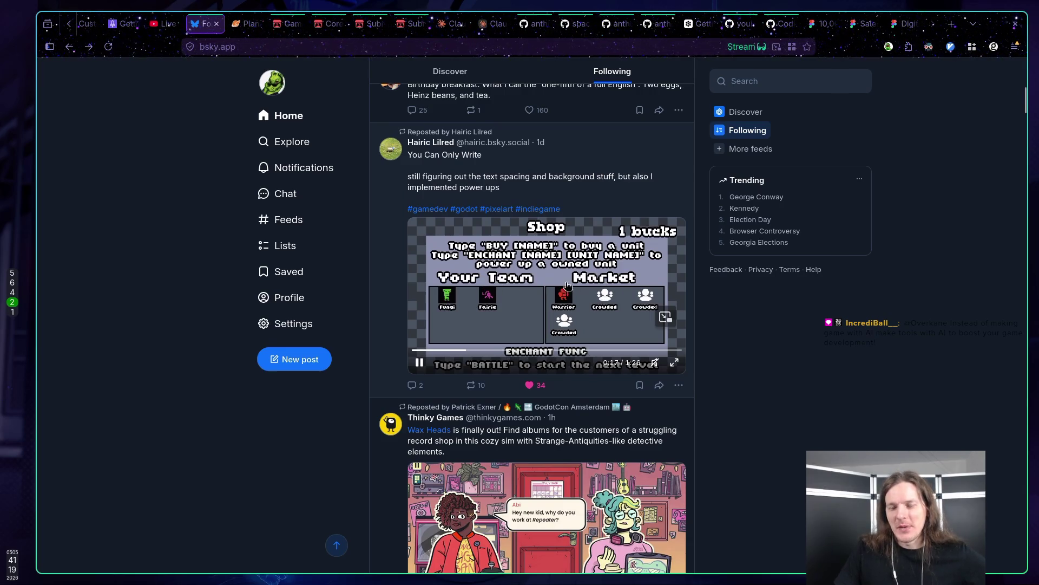
{"action": "left_click", "coordinate": [270, 124]}
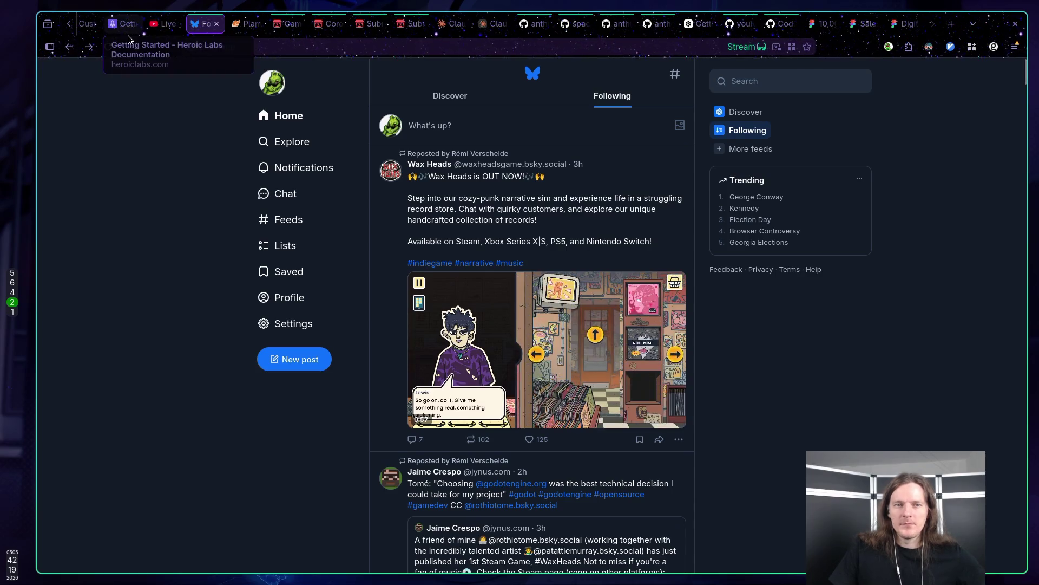
Leave the Bluesky feed and switch to the Godot editor workspace (workspace 5).
{"action": "scroll", "coordinate": [127, 27], "scroll_direction": "up", "scroll_amount": 2}
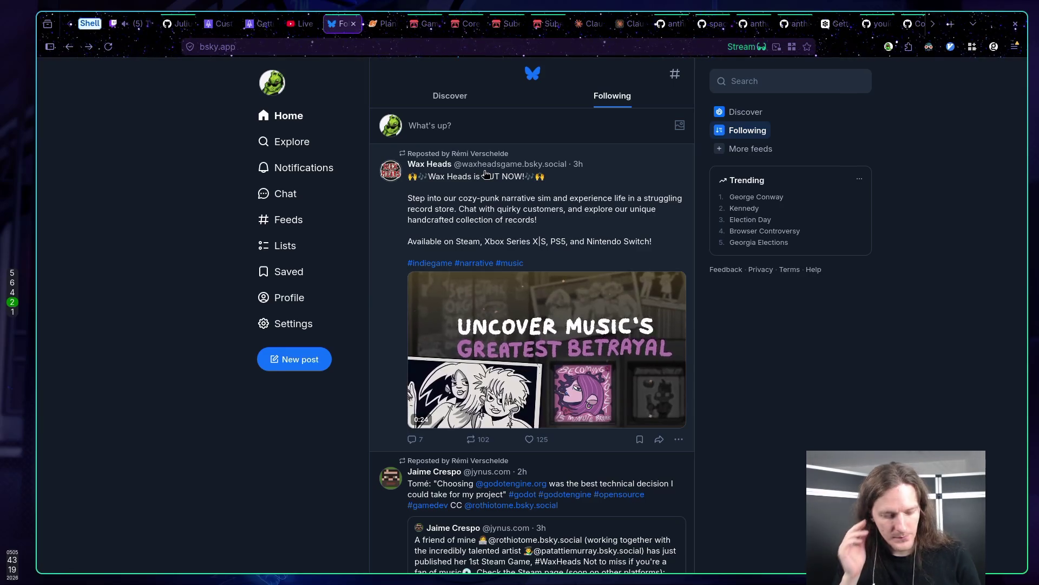
{"action": "key", "text": "super+5"}
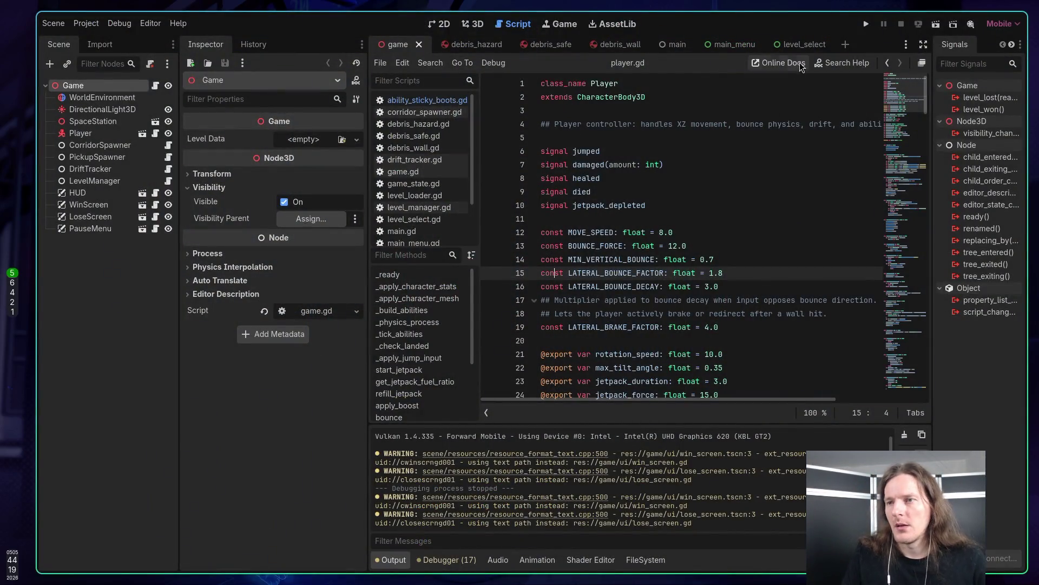
Open the AssetLib and read the GodotVim plugin details, then close them.
{"action": "left_click", "coordinate": [609, 25]}
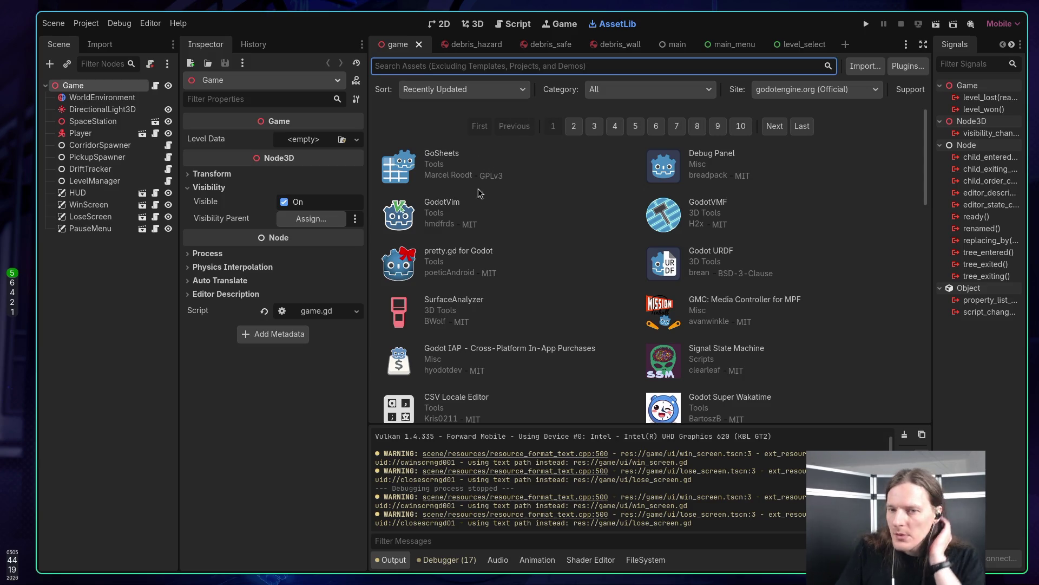
{"action": "left_click", "coordinate": [443, 206]}
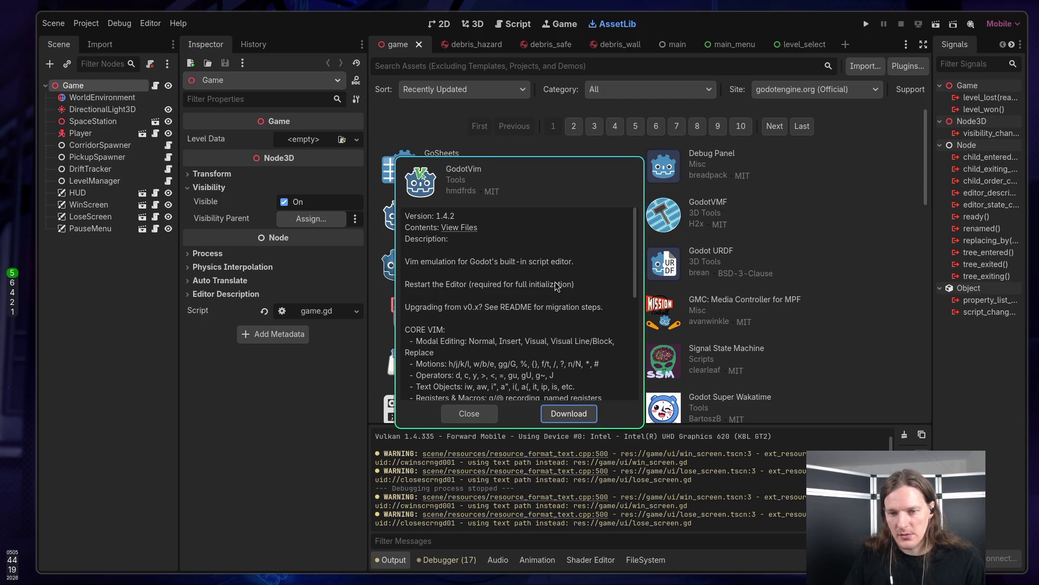
{"action": "scroll", "coordinate": [554, 281], "scroll_direction": "down", "scroll_amount": 5}
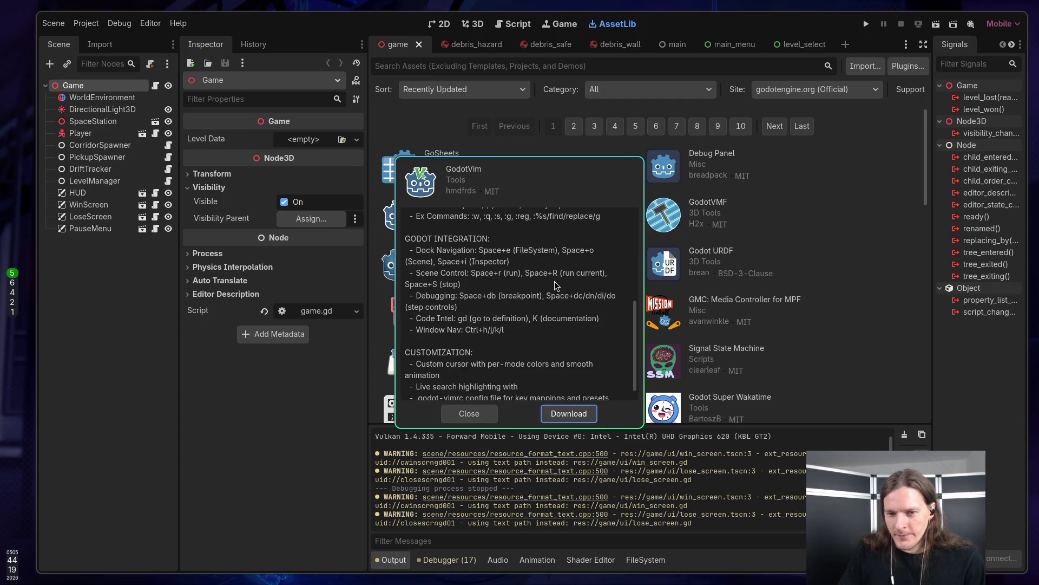
{"action": "scroll", "coordinate": [555, 281], "scroll_direction": "down", "scroll_amount": 1}
{"action": "left_click", "coordinate": [469, 413]}
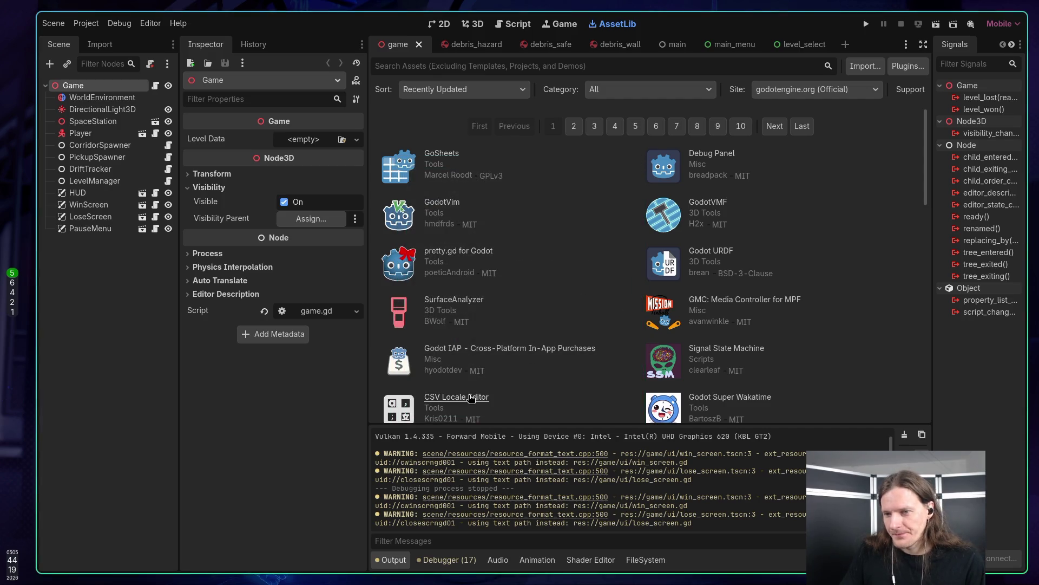
Read the Godot Unit Test (GSpec) plugin details, close them, and return to the list top.
{"action": "scroll", "coordinate": [570, 382], "scroll_direction": "down", "scroll_amount": 3}
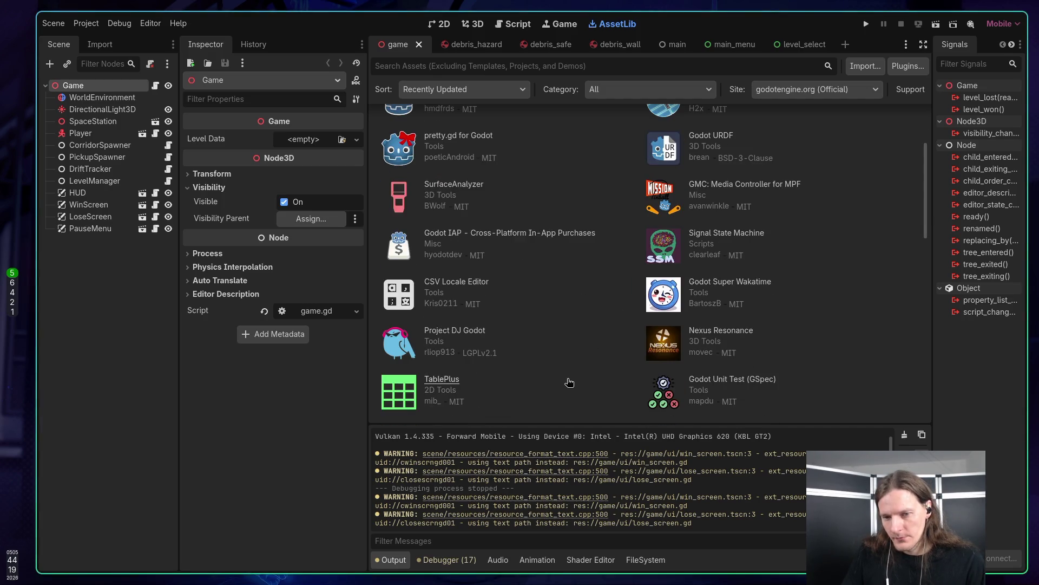
{"action": "scroll", "coordinate": [569, 383], "scroll_direction": "down", "scroll_amount": 3}
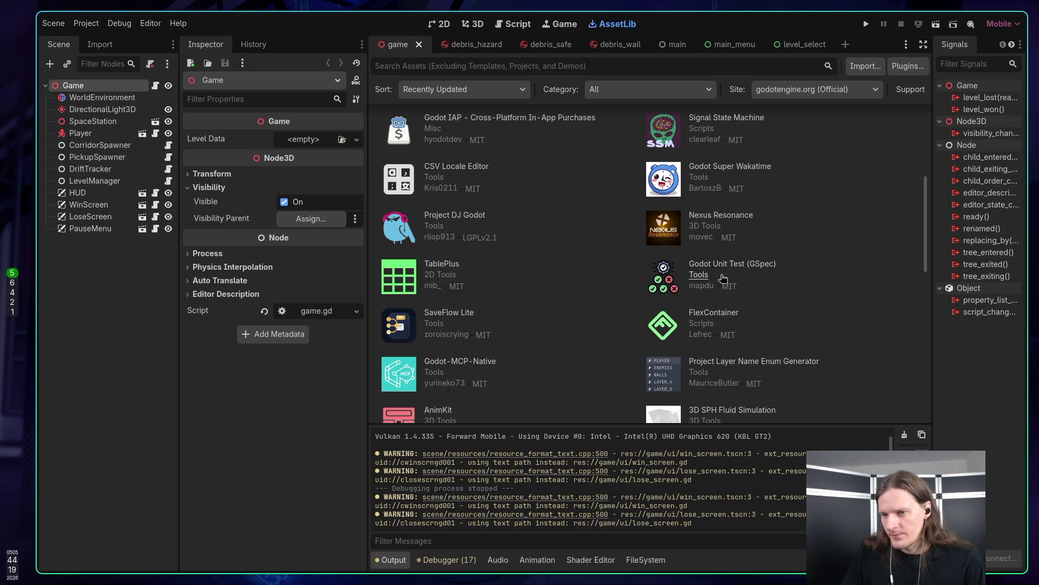
{"action": "left_click", "coordinate": [760, 269]}
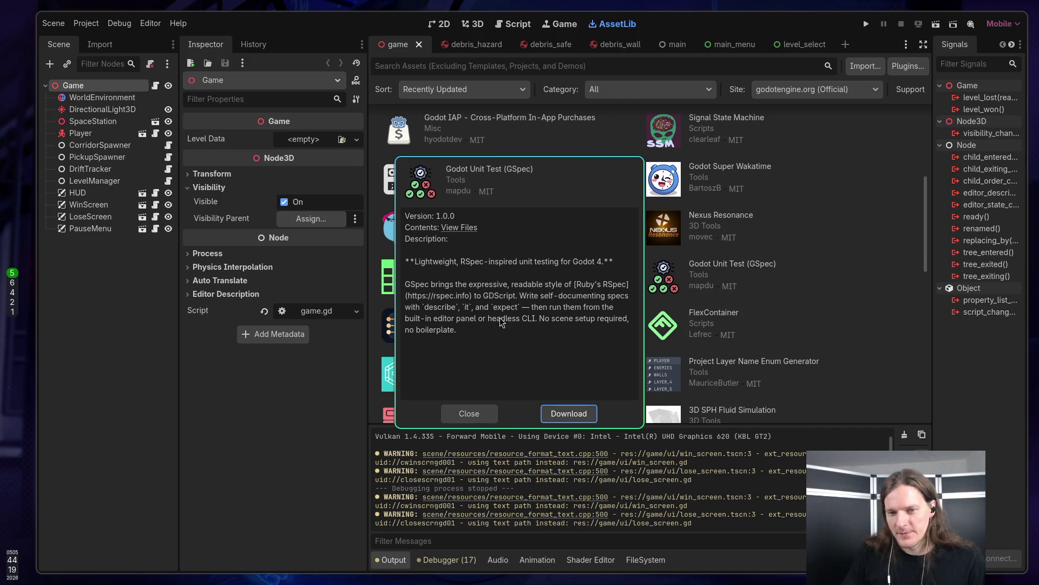
{"action": "left_click", "coordinate": [466, 413]}
{"action": "scroll", "coordinate": [639, 379], "scroll_direction": "up", "scroll_amount": 2}
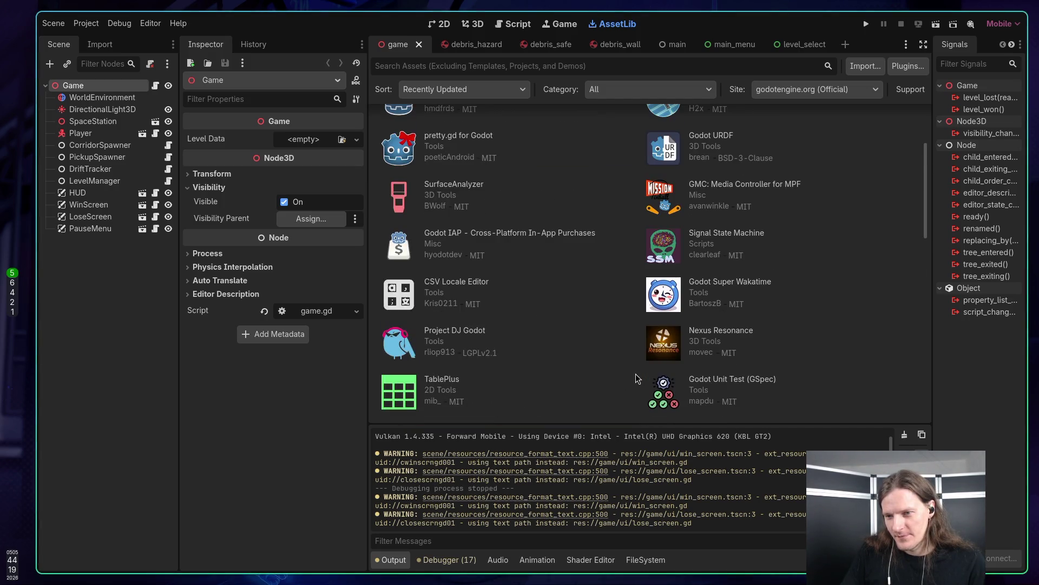
{"action": "scroll", "coordinate": [661, 379], "scroll_direction": "up", "scroll_amount": 3}
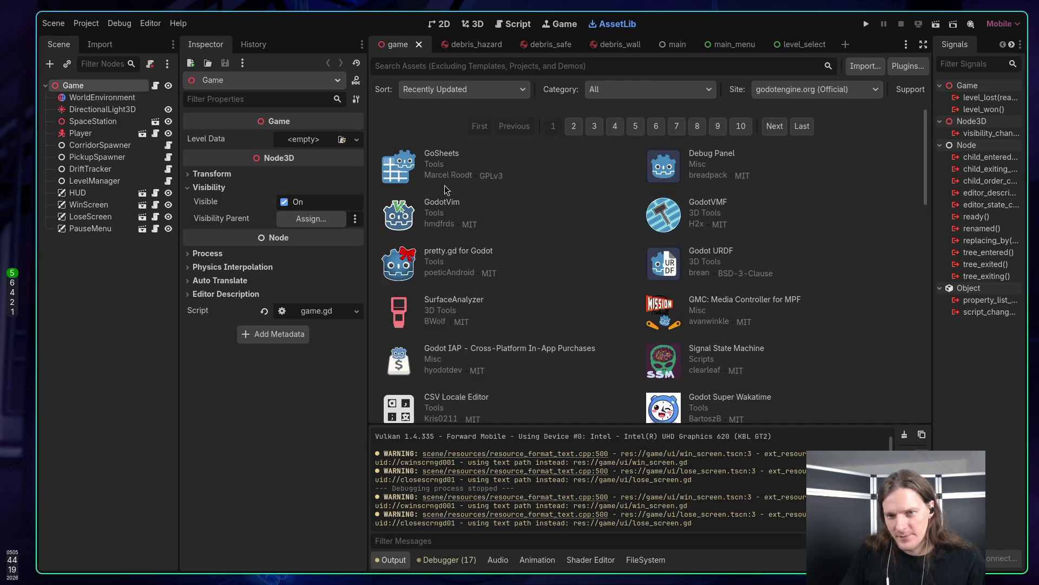
{"action": "left_click", "coordinate": [437, 154]}
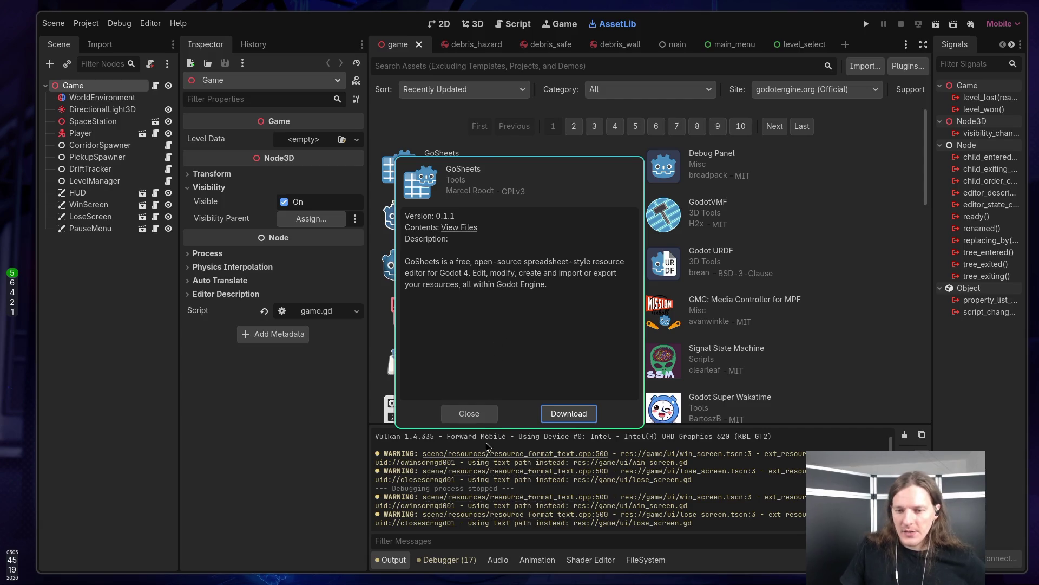
{"action": "left_click", "coordinate": [489, 418]}
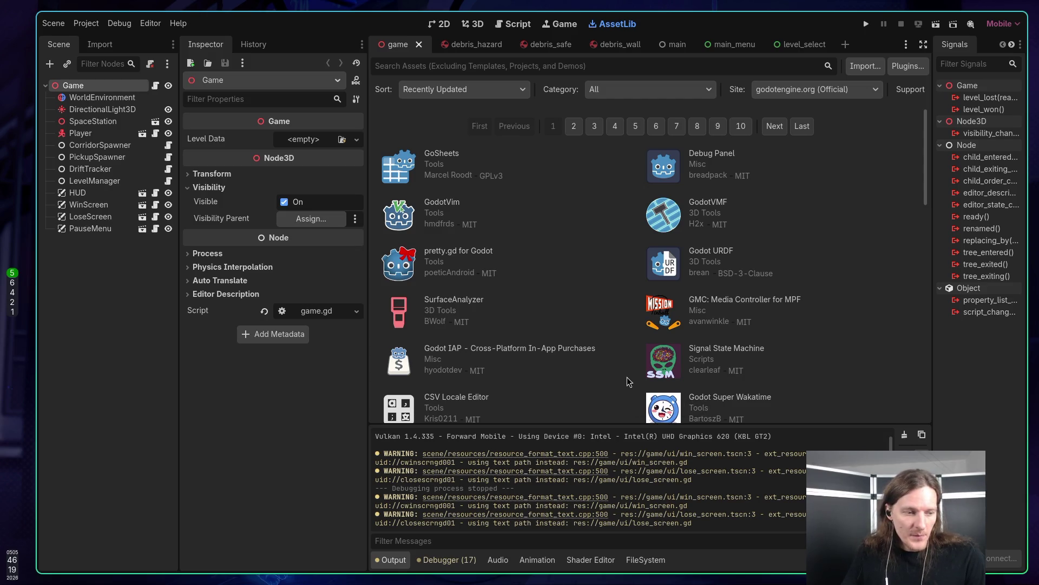
Go to page 2 of the recently updated AssetLib plugins.
{"action": "scroll", "coordinate": [844, 365], "scroll_direction": "down", "scroll_amount": 3}
{"action": "scroll", "coordinate": [845, 365], "scroll_direction": "up", "scroll_amount": 3}
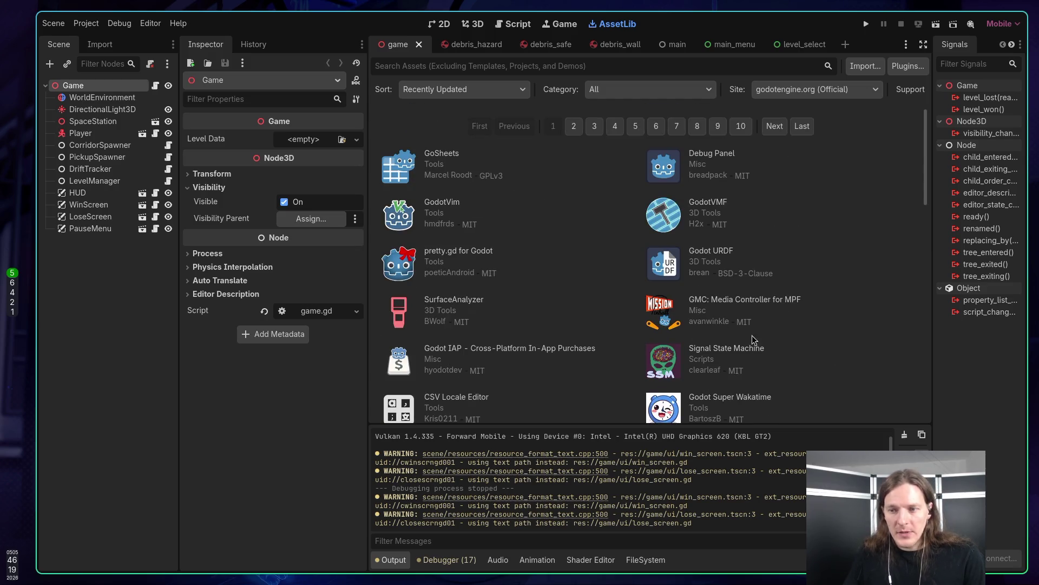
{"action": "scroll", "coordinate": [637, 326], "scroll_direction": "down", "scroll_amount": 5}
{"action": "scroll", "coordinate": [637, 326], "scroll_direction": "down", "scroll_amount": 5}
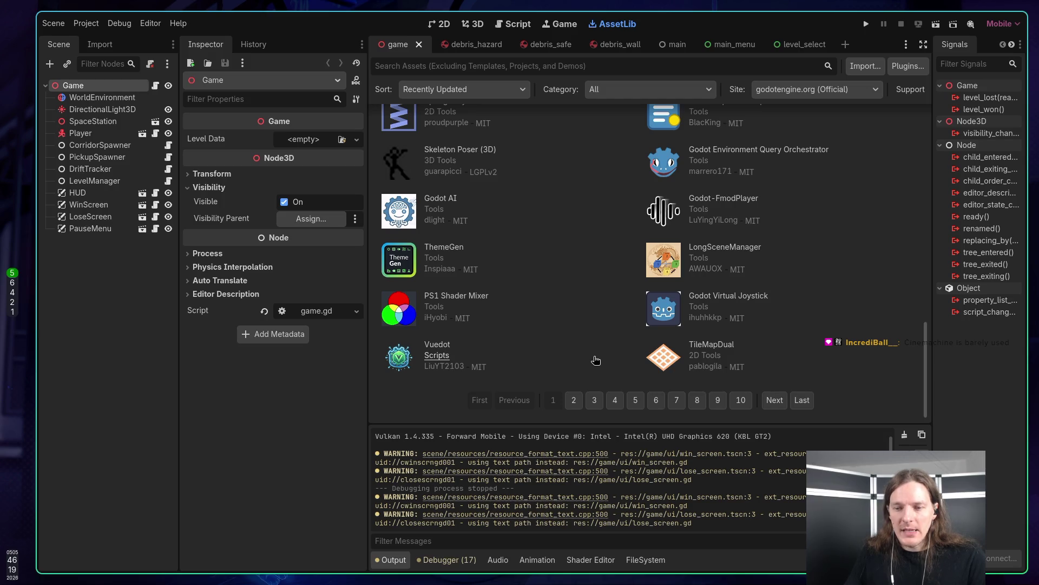
{"action": "left_click", "coordinate": [575, 400]}
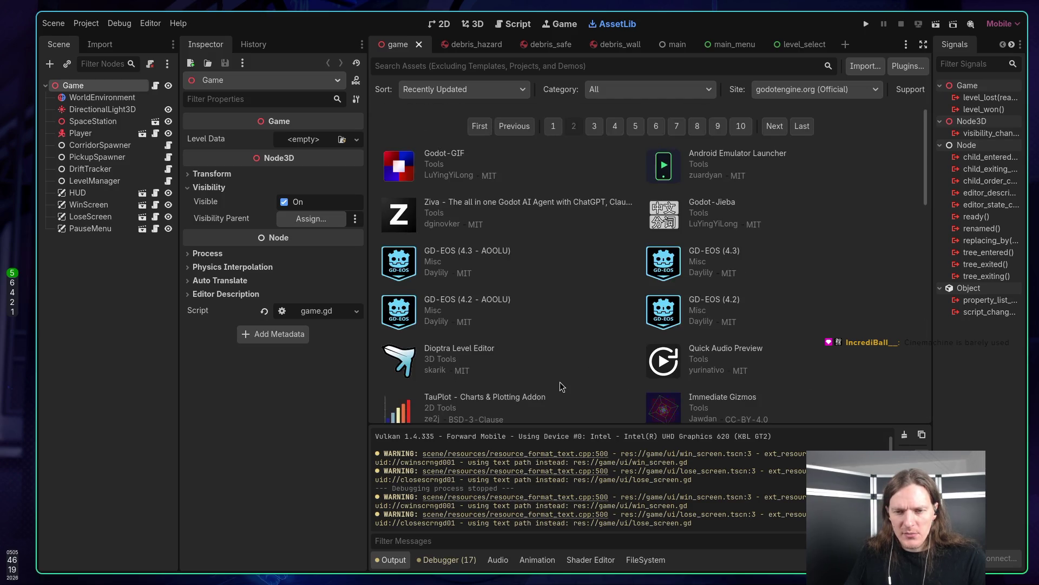
Browse page 2 and open the Agent Godette plugin details.
{"action": "scroll", "coordinate": [559, 382], "scroll_direction": "up", "scroll_amount": 1}
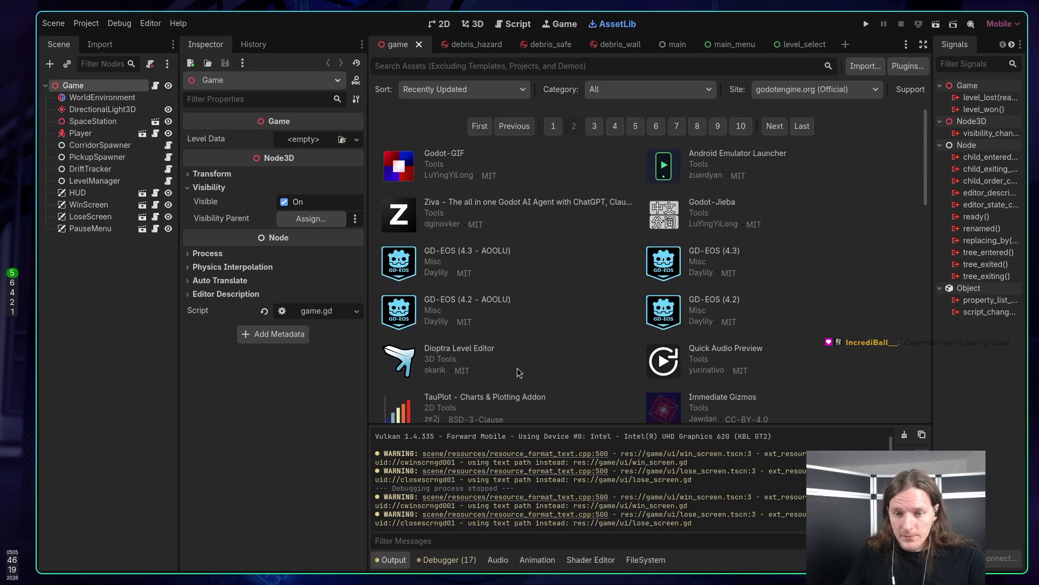
{"action": "scroll", "coordinate": [580, 361], "scroll_direction": "down", "scroll_amount": 3}
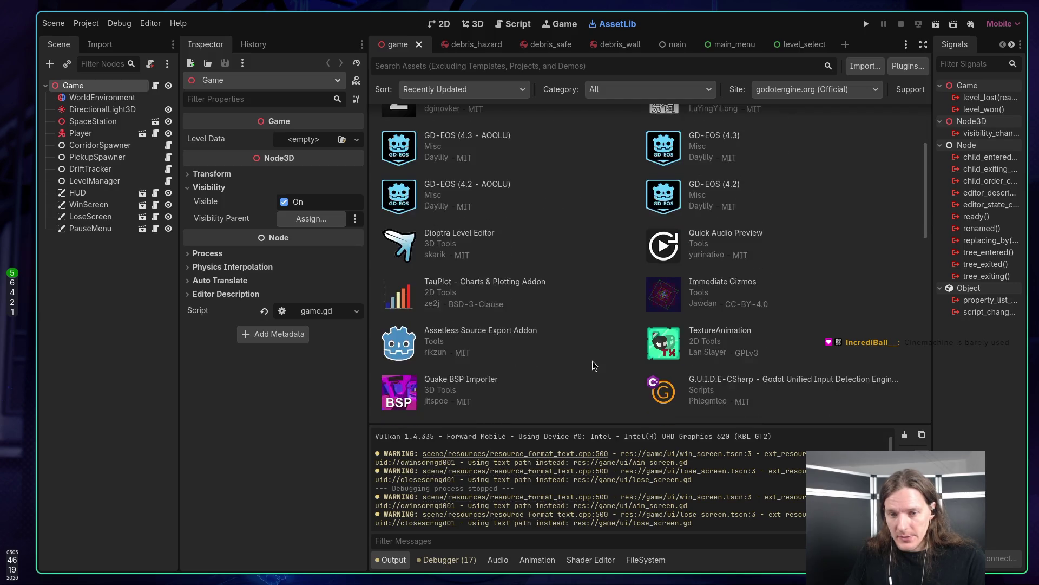
{"action": "scroll", "coordinate": [592, 360], "scroll_direction": "down", "scroll_amount": 2}
{"action": "scroll", "coordinate": [592, 361], "scroll_direction": "down", "scroll_amount": 3}
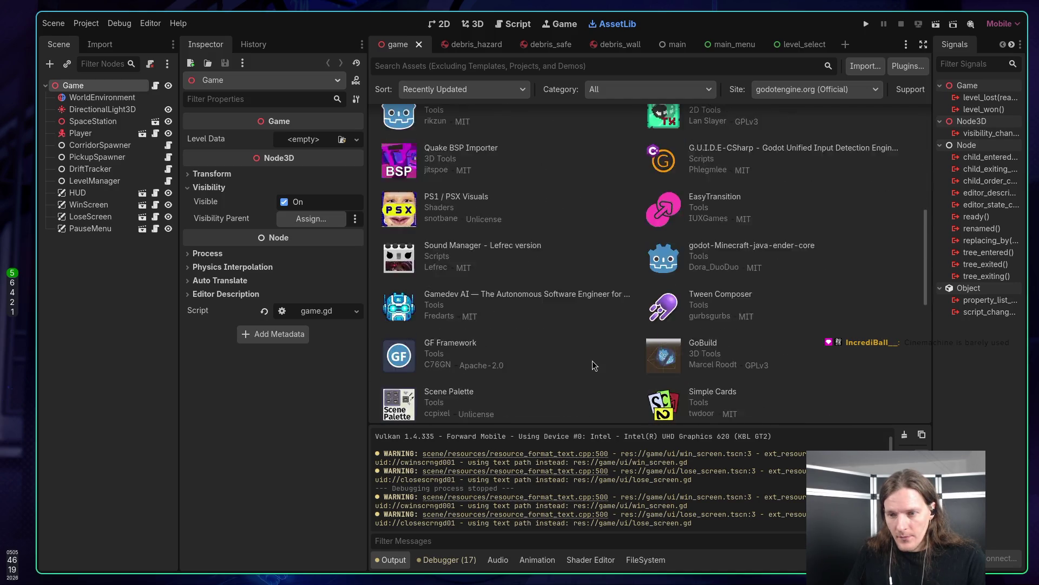
{"action": "scroll", "coordinate": [594, 363], "scroll_direction": "down", "scroll_amount": 1}
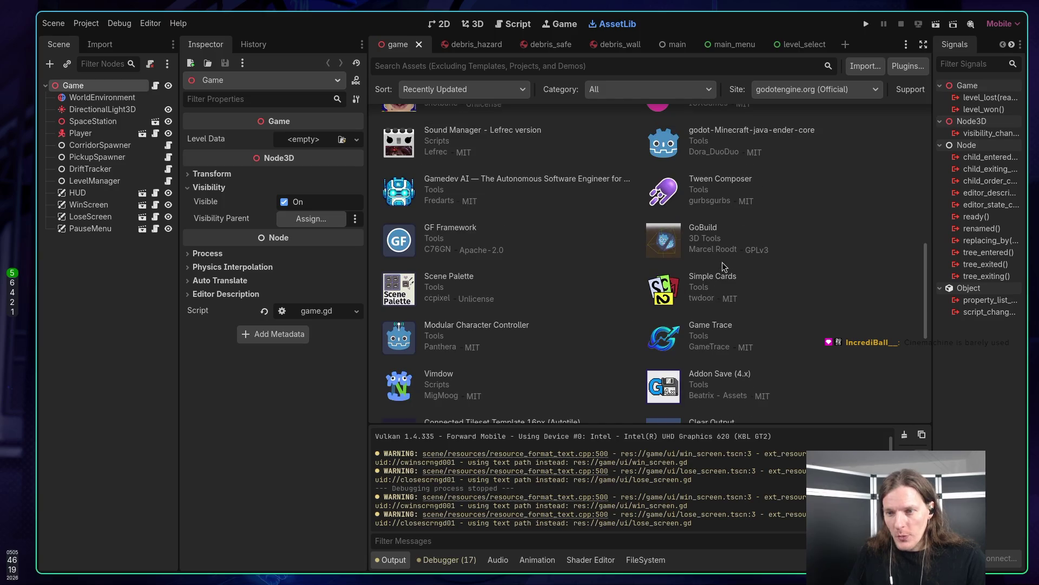
{"action": "scroll", "coordinate": [781, 297], "scroll_direction": "down", "scroll_amount": 3}
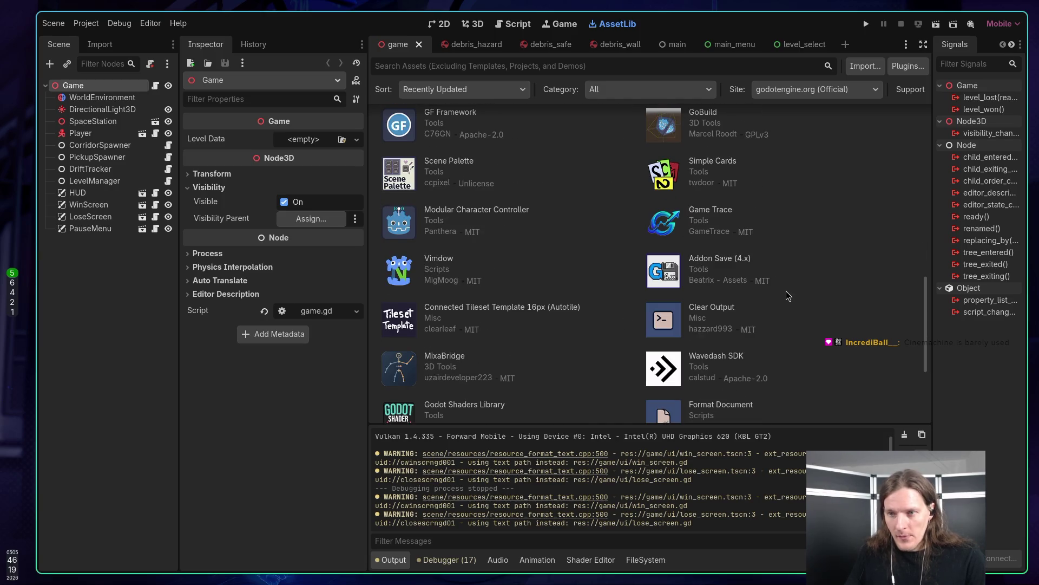
{"action": "scroll", "coordinate": [792, 295], "scroll_direction": "down", "scroll_amount": 4}
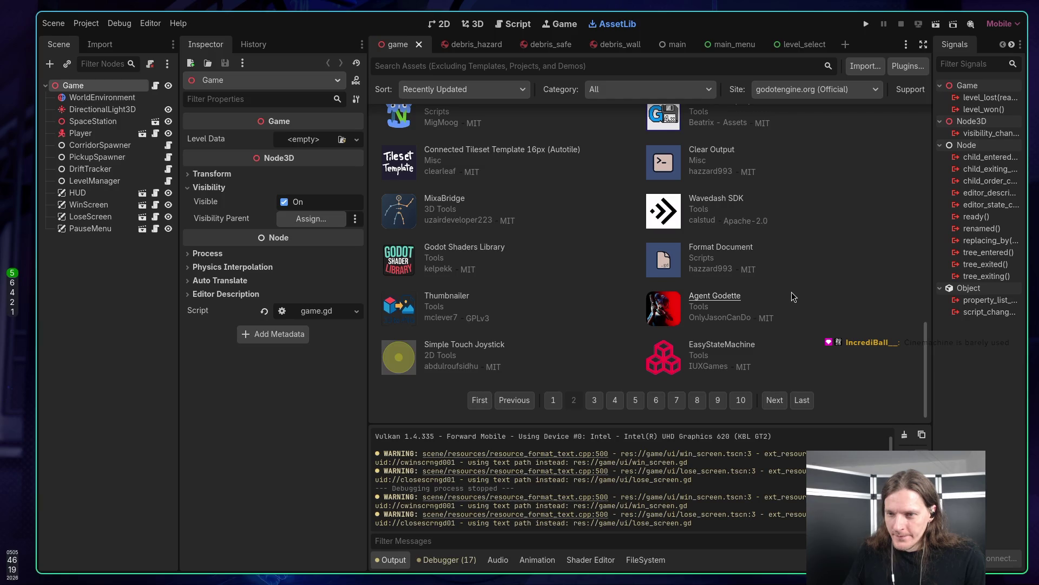
{"action": "left_click", "coordinate": [734, 298]}
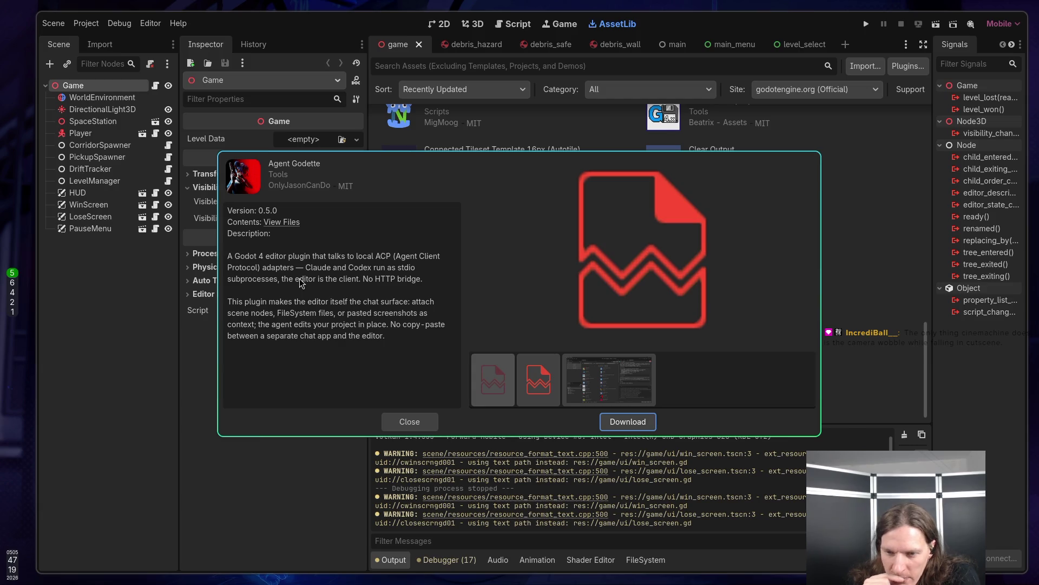
Enlarge Agent Godette's editor screenshot in the large preview area.
{"action": "left_click", "coordinate": [602, 382]}
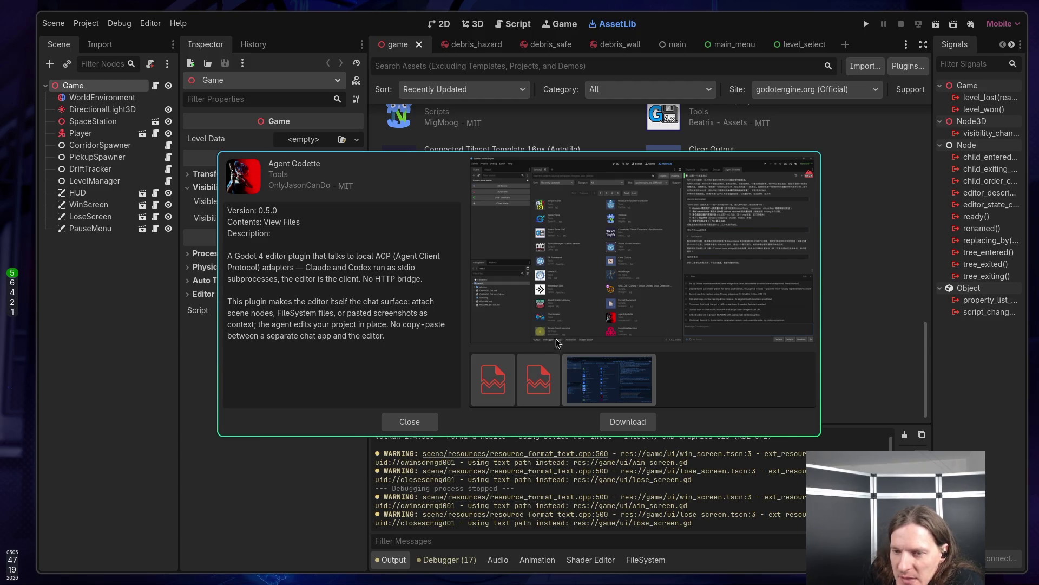
{"action": "left_click", "coordinate": [548, 366]}
View another Agent Godette screenshot as the large preview, then close the details dialog.
{"action": "left_click", "coordinate": [615, 373]}
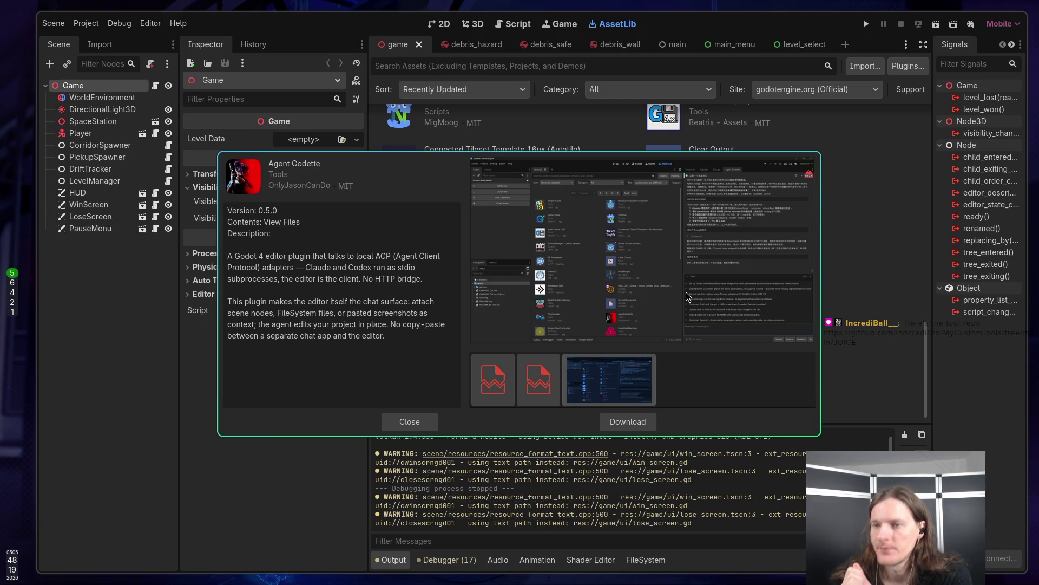
{"action": "left_click", "coordinate": [425, 425]}
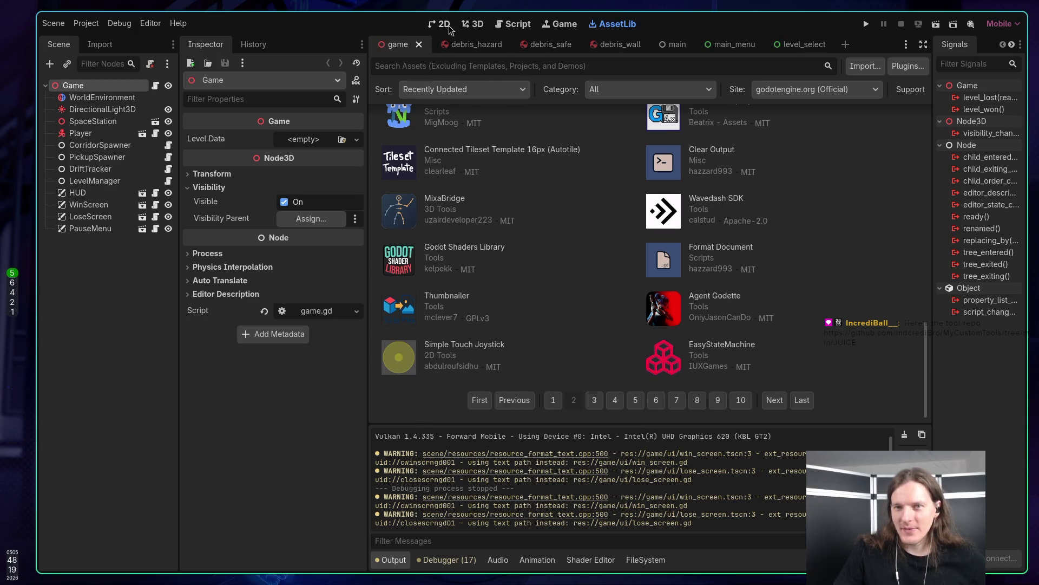
Return Godot to the 3D scene view, then switch to the Neovim workspace (workspace 1).
{"action": "left_click", "coordinate": [471, 24]}
{"action": "scroll", "coordinate": [554, 187], "scroll_direction": "down", "scroll_amount": 5}
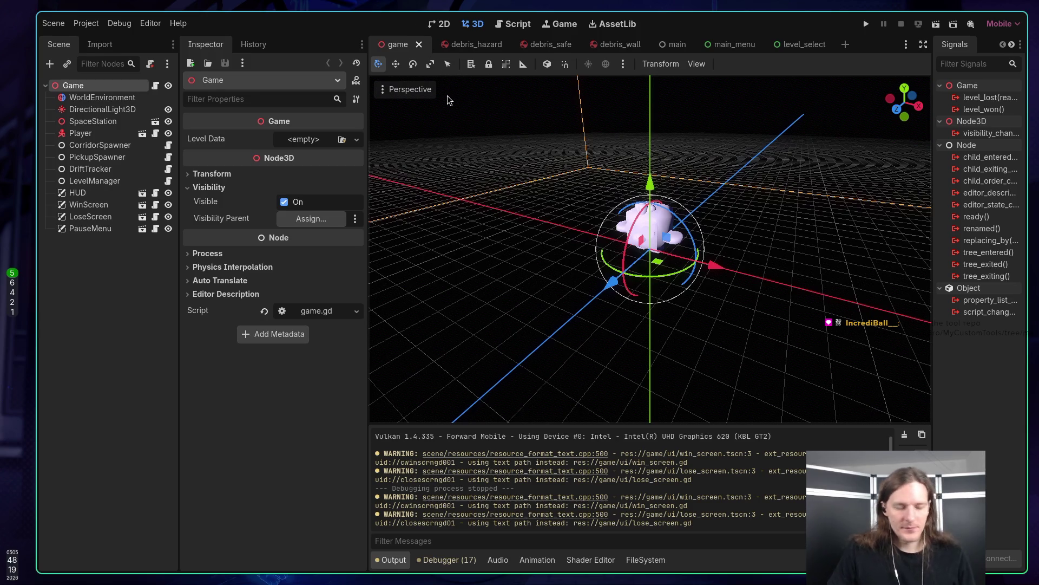
{"action": "key", "text": "super+1"}
Open the Claude Code panel beside Neovim with the space-a-c shortcut.
{"action": "key", "text": "space"}
{"action": "key", "text": "a"}
{"action": "key", "text": "c"}
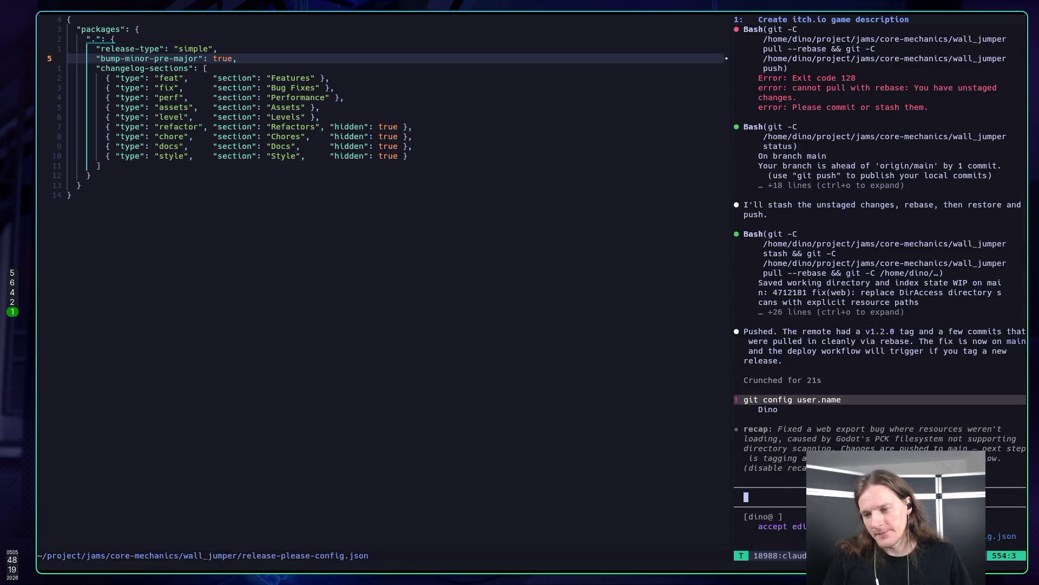
Tell Claude Code the bird characters have no texture, then switch to the browser workspace.
{"action": "type", "text": "The bird cha"}
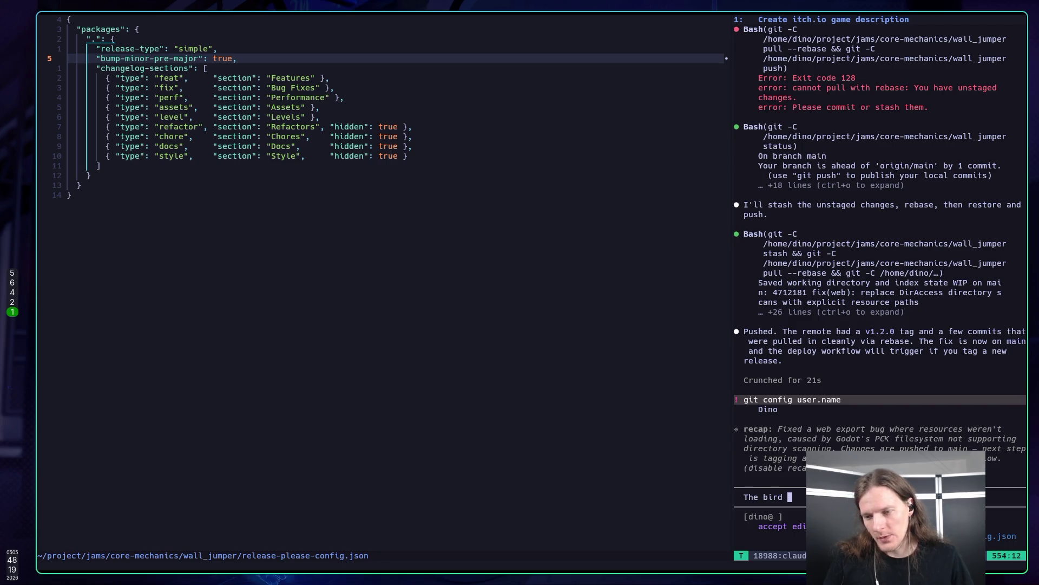
{"action": "type", "text": "r"}
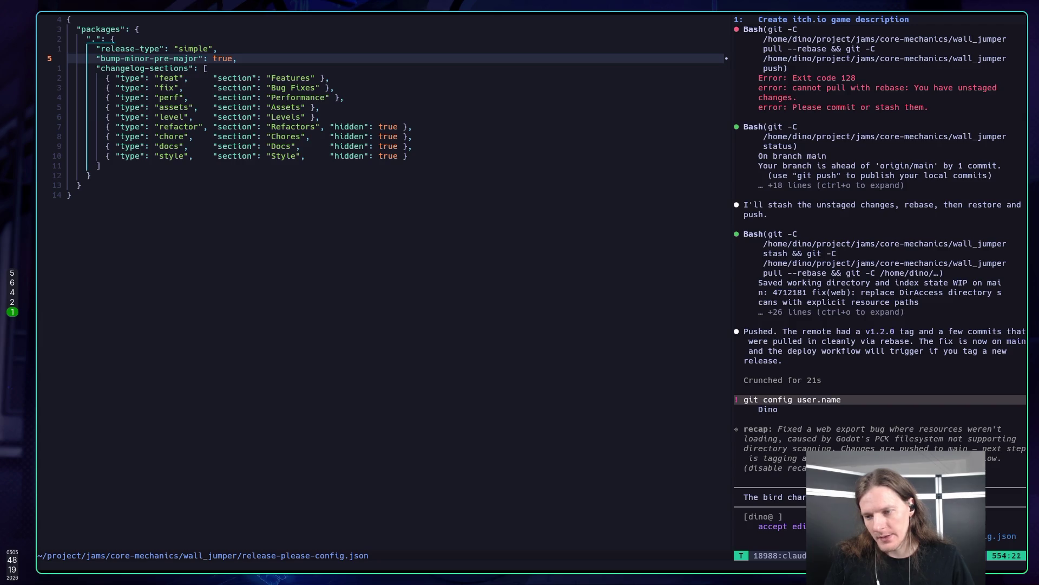
{"action": "type", "text": "acters the"}
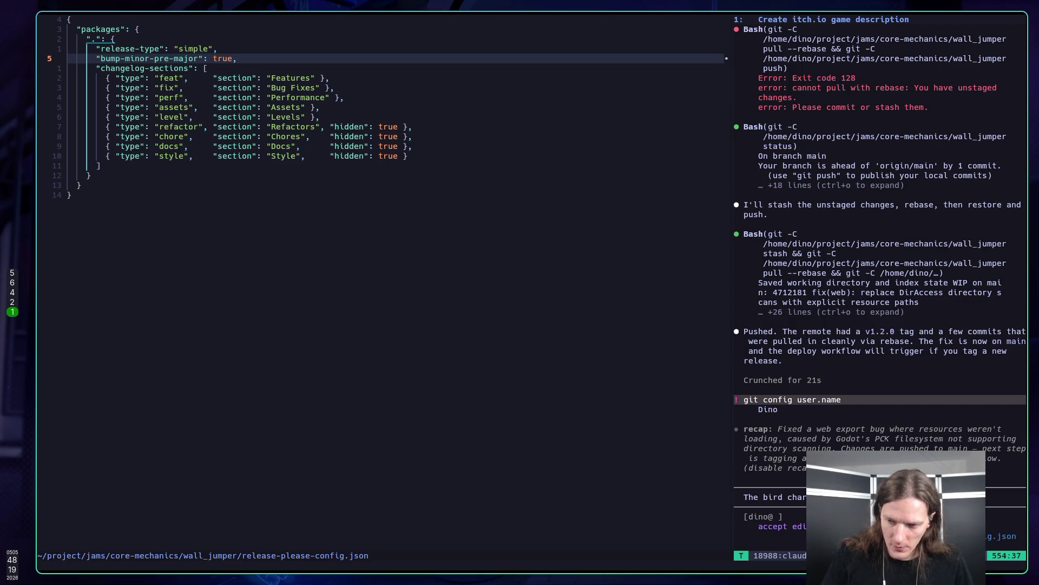
{"action": "key", "text": "Return"}
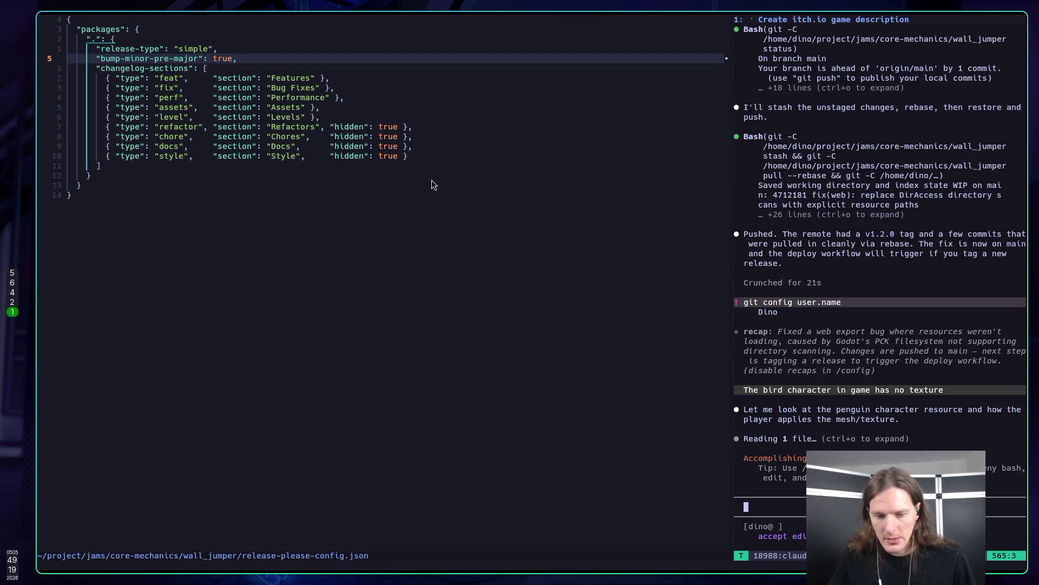
{"action": "key", "text": "super+2"}
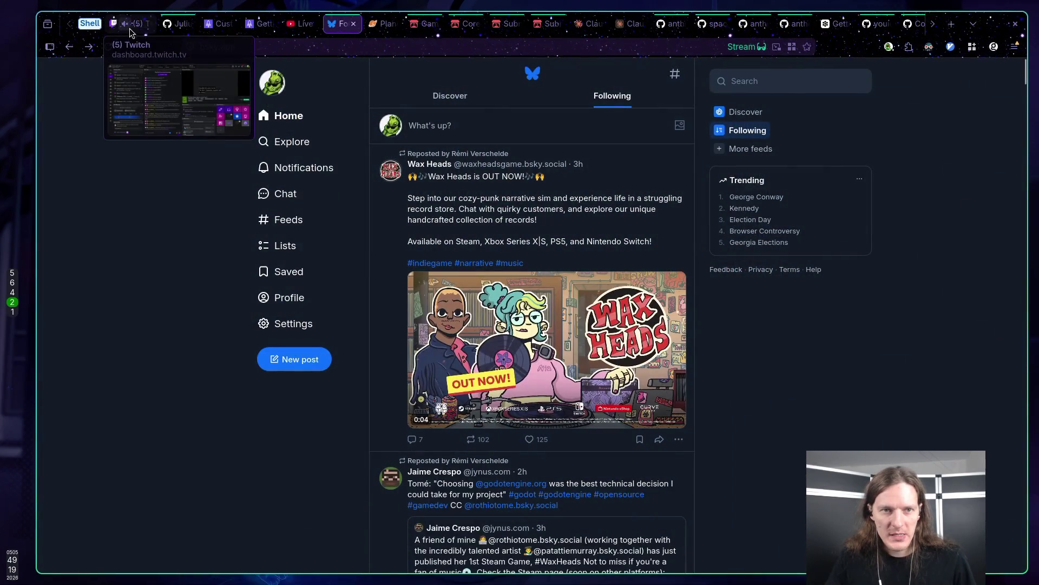
Open the JUICE repository link from the Twitch stream chat in a new tab.
{"action": "left_click", "coordinate": [127, 23]}
{"action": "middle_click", "coordinate": [374, 511]}
{"action": "left_click", "coordinate": [195, 27]}
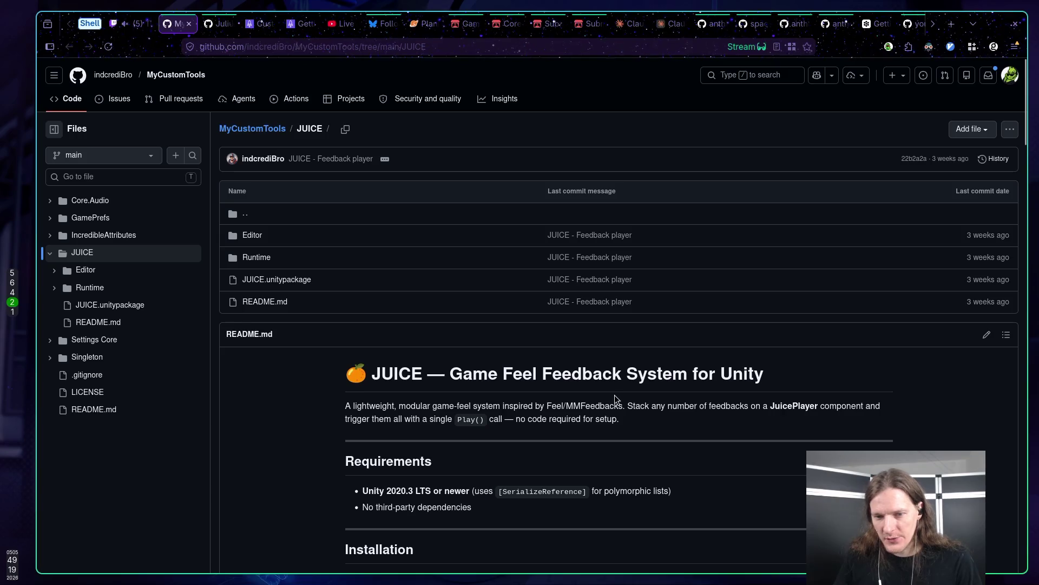
Read through the JUICE README, briefly highlighting its Unity 2020.3 LTS requirement.
{"action": "scroll", "coordinate": [579, 396], "scroll_direction": "down", "scroll_amount": 5}
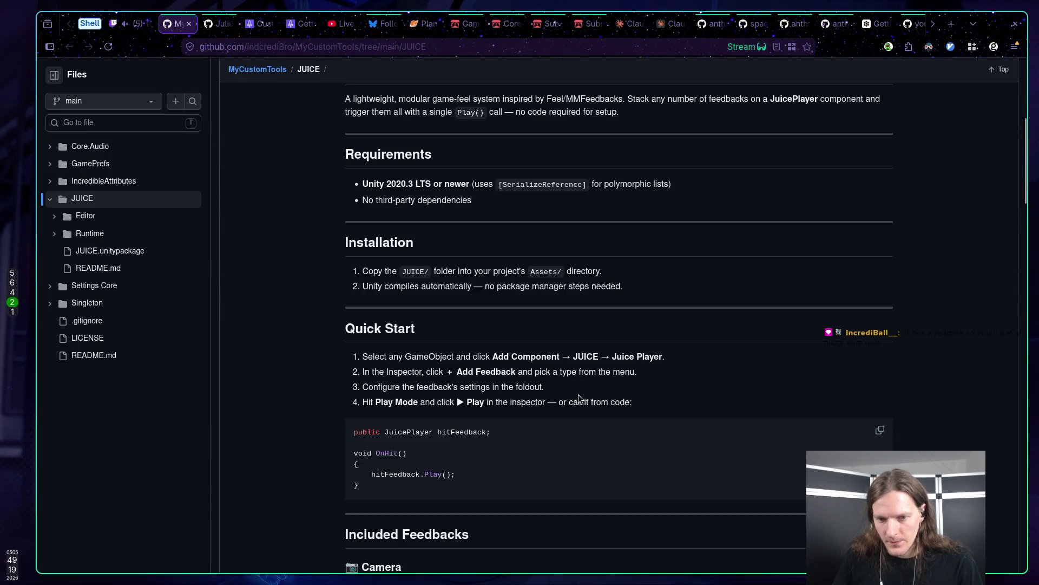
{"action": "scroll", "coordinate": [576, 398], "scroll_direction": "down", "scroll_amount": 5}
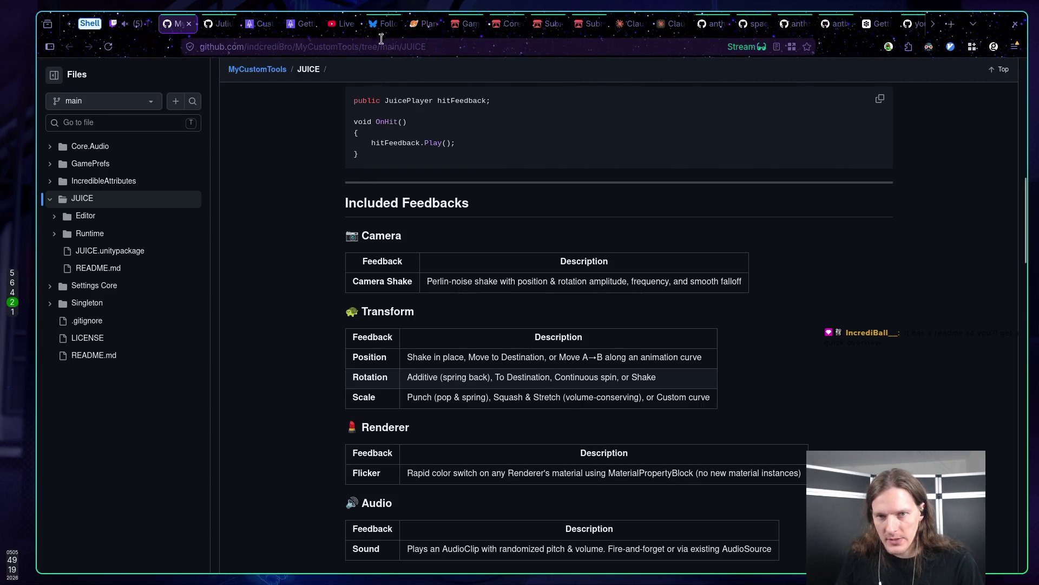
{"action": "scroll", "coordinate": [576, 232], "scroll_direction": "down", "scroll_amount": 3}
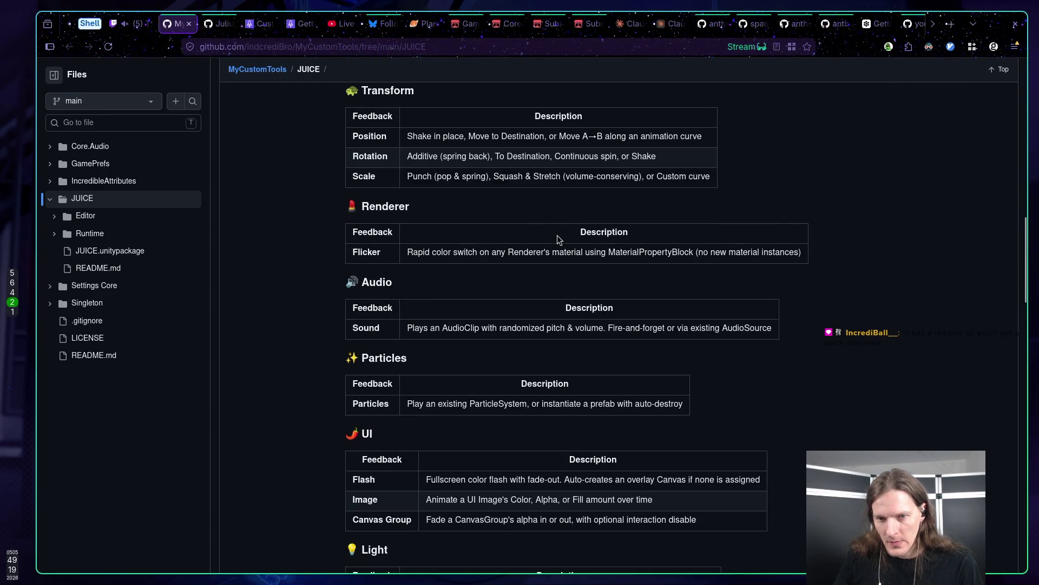
{"action": "scroll", "coordinate": [557, 235], "scroll_direction": "up", "scroll_amount": 2}
{"action": "scroll", "coordinate": [558, 232], "scroll_direction": "down", "scroll_amount": 12}
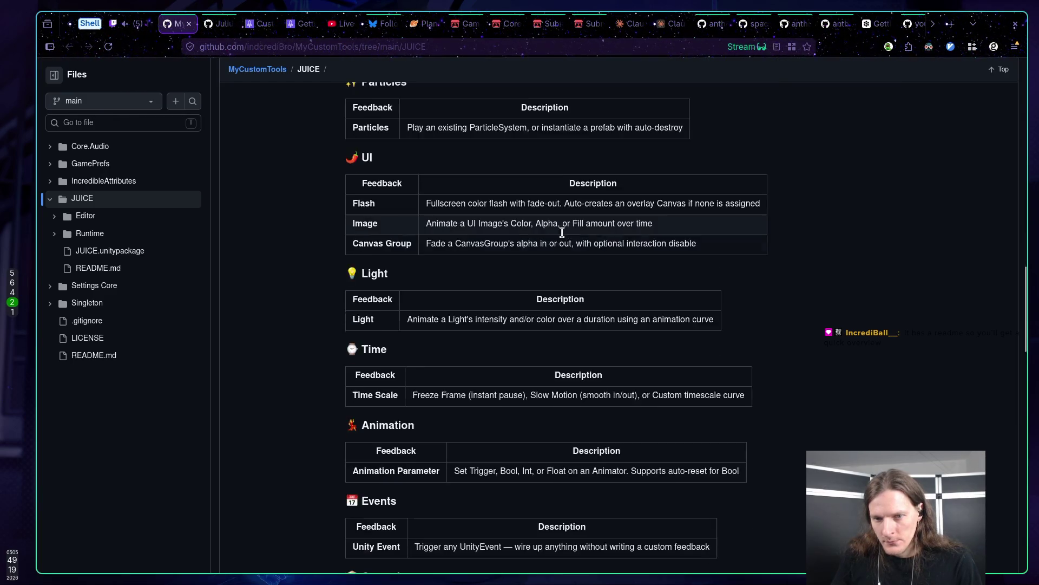
{"action": "scroll", "coordinate": [554, 225], "scroll_direction": "down", "scroll_amount": 11}
{"action": "scroll", "coordinate": [541, 222], "scroll_direction": "up", "scroll_amount": 16}
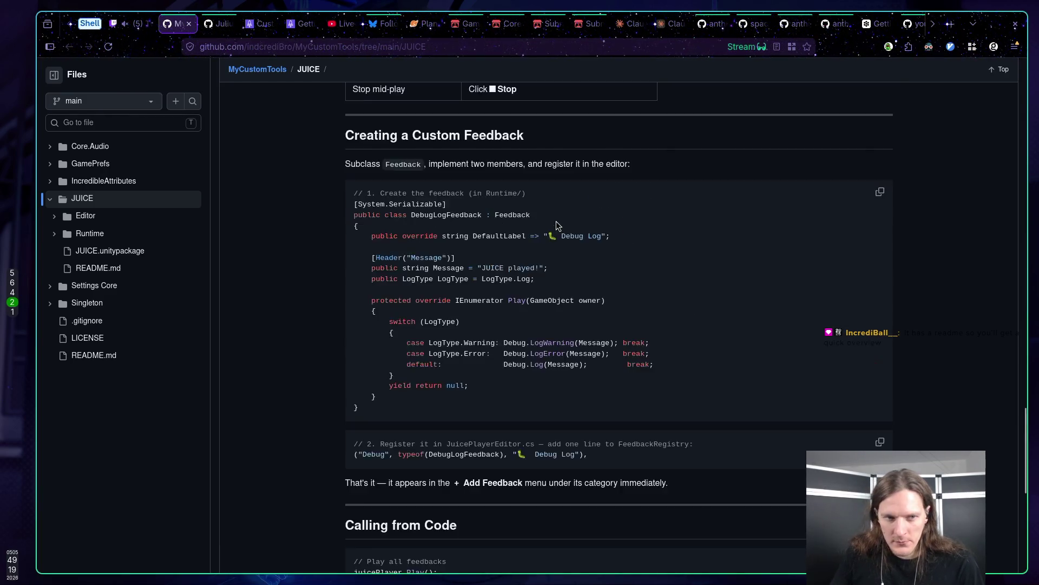
{"action": "scroll", "coordinate": [522, 218], "scroll_direction": "up", "scroll_amount": 20}
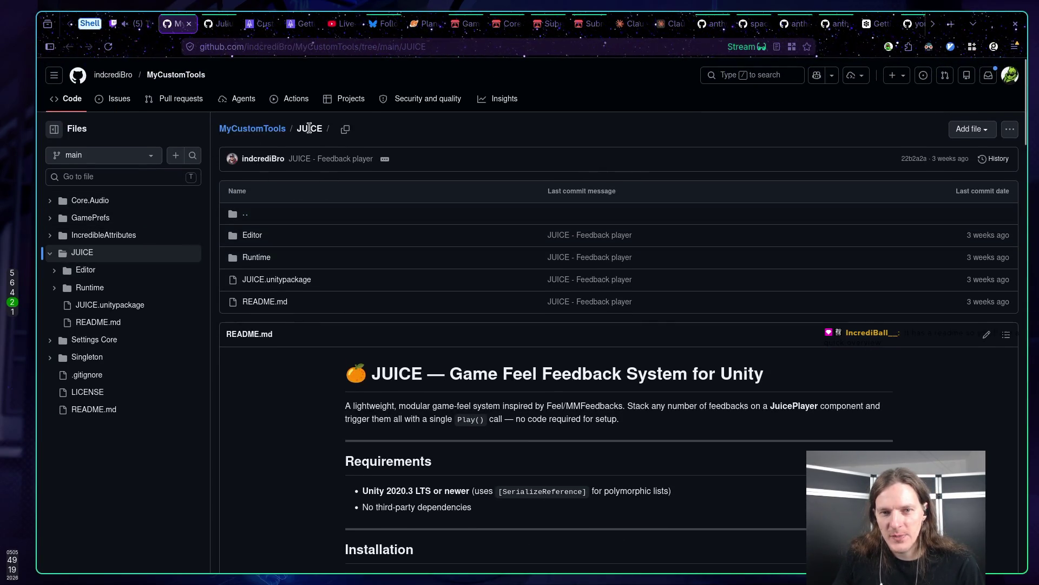
{"action": "scroll", "coordinate": [382, 250], "scroll_direction": "down", "scroll_amount": 5}
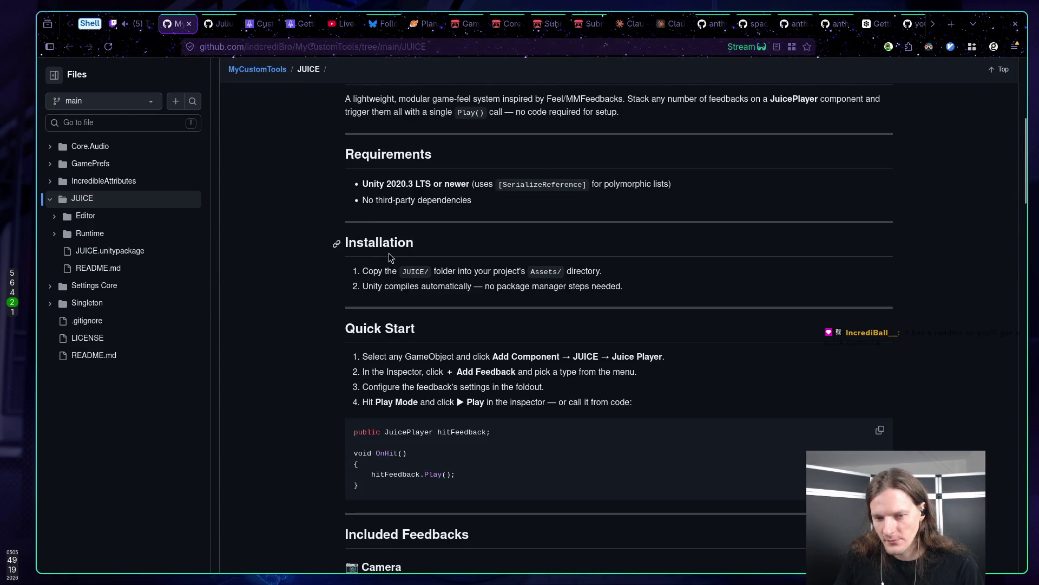
{"action": "scroll", "coordinate": [388, 251], "scroll_direction": "down", "scroll_amount": 1}
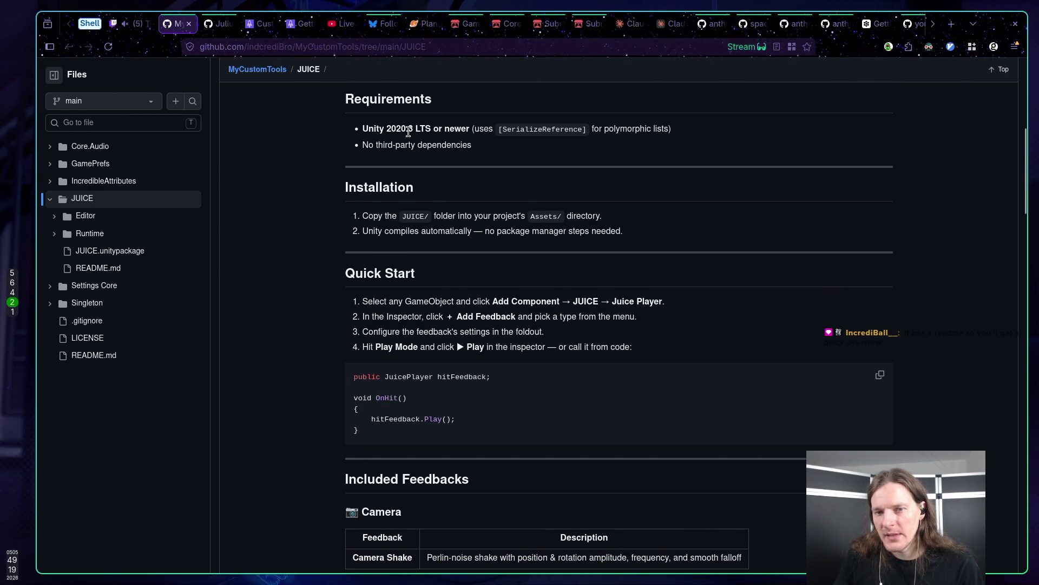
{"action": "left_click_drag", "start_coordinate": [390, 128], "coordinate": [499, 136]}
{"action": "left_click", "coordinate": [532, 139]}
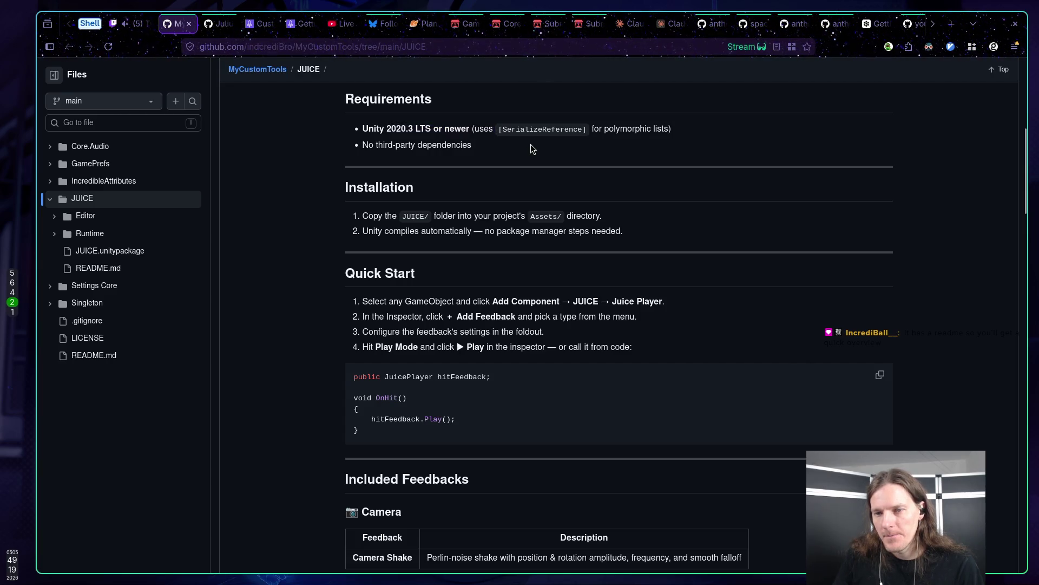
{"action": "scroll", "coordinate": [529, 152], "scroll_direction": "up", "scroll_amount": 2}
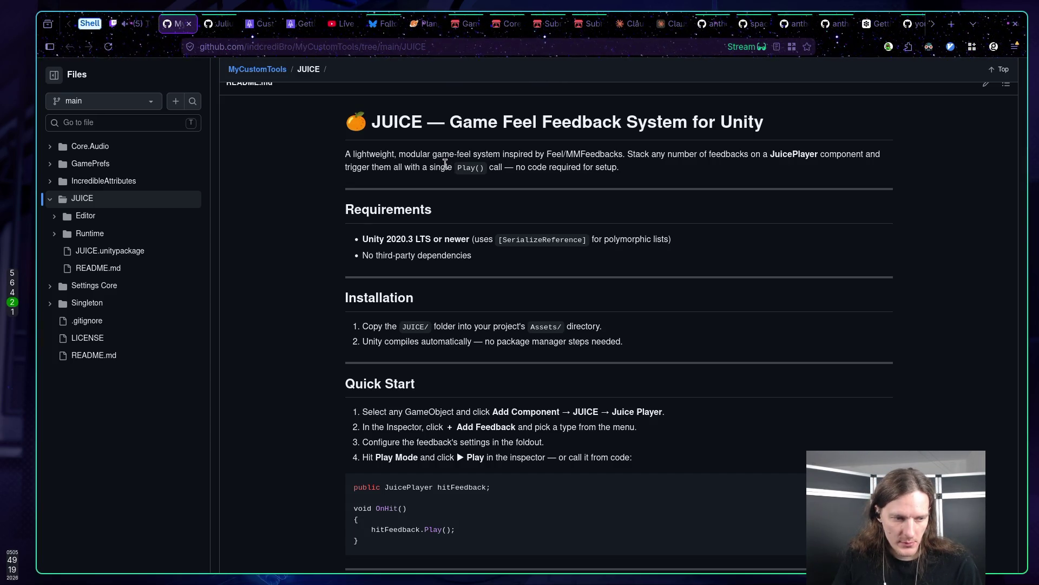
{"action": "scroll", "coordinate": [445, 165], "scroll_direction": "down", "scroll_amount": 20}
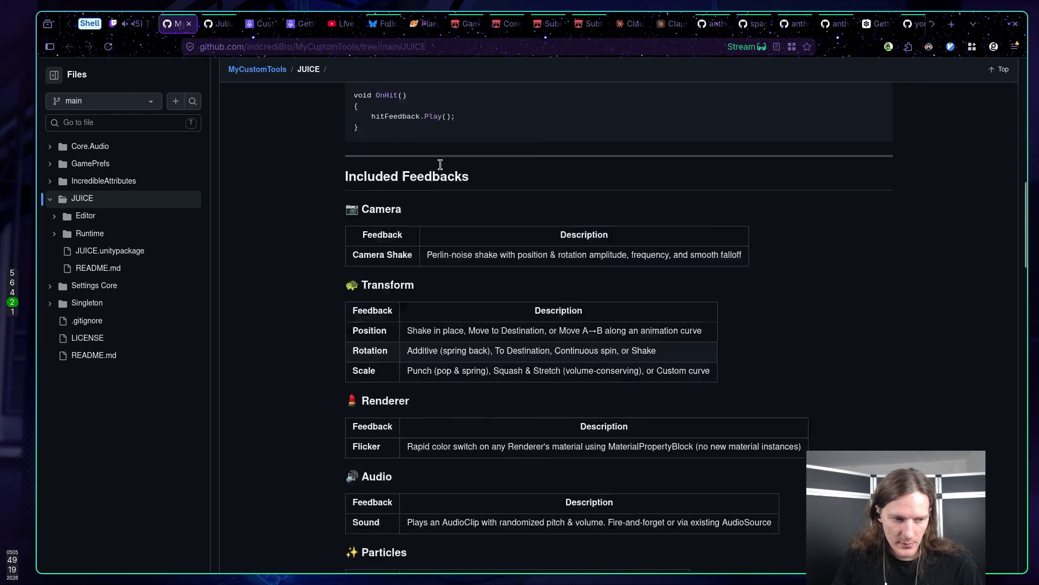
{"action": "scroll", "coordinate": [445, 172], "scroll_direction": "down", "scroll_amount": 20}
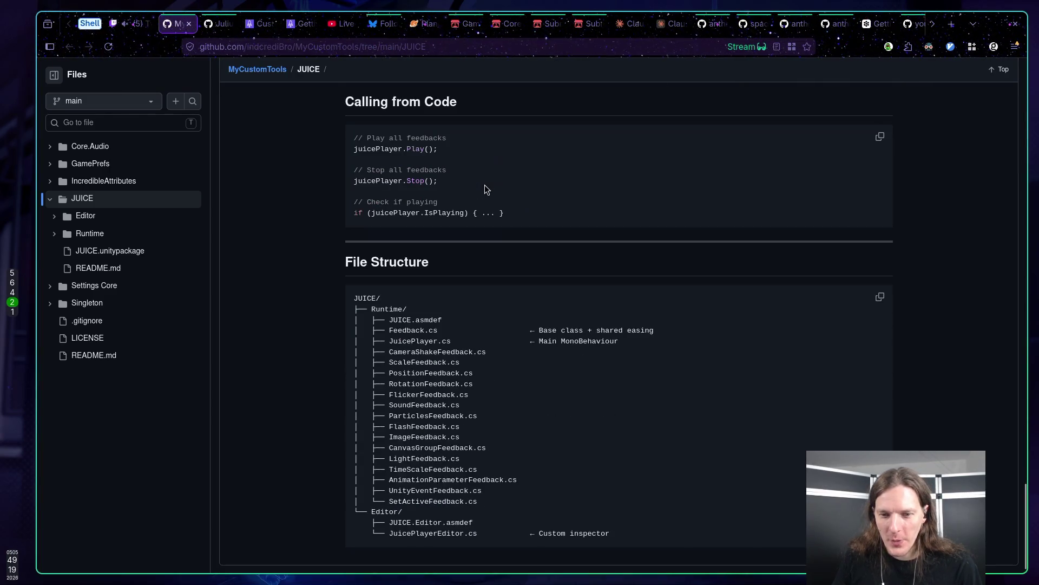
{"action": "scroll", "coordinate": [368, 203], "scroll_direction": "up", "scroll_amount": 8}
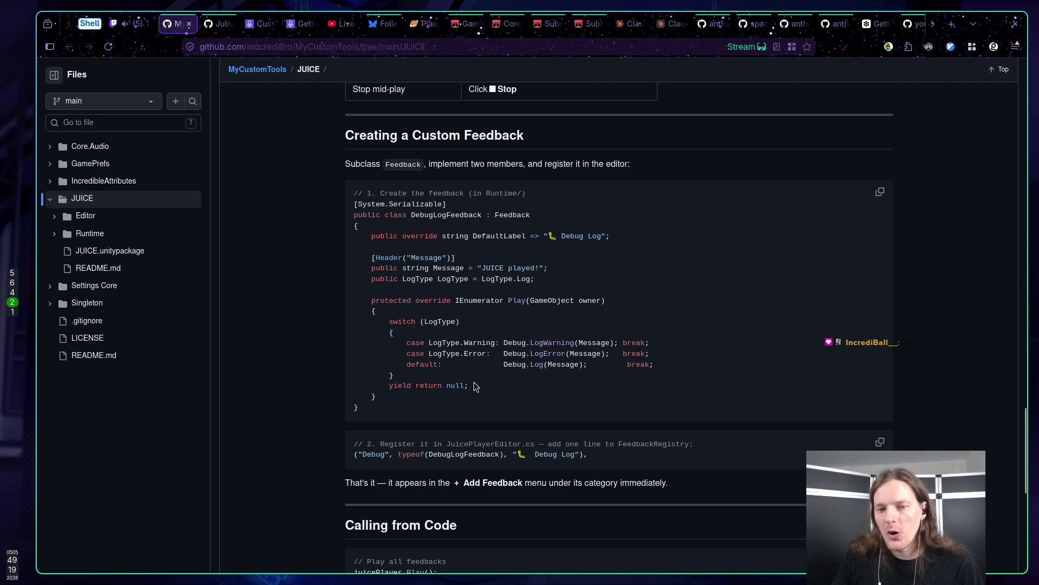
{"action": "scroll", "coordinate": [529, 293], "scroll_direction": "up", "scroll_amount": 4}
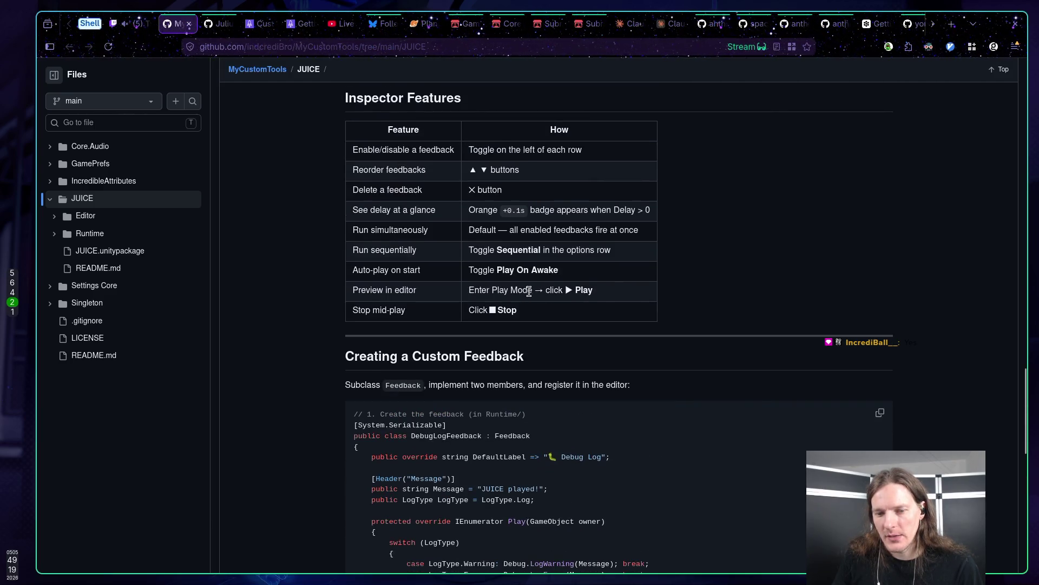
{"action": "scroll", "coordinate": [527, 292], "scroll_direction": "down", "scroll_amount": 3}
{"action": "scroll", "coordinate": [506, 286], "scroll_direction": "up", "scroll_amount": 6}
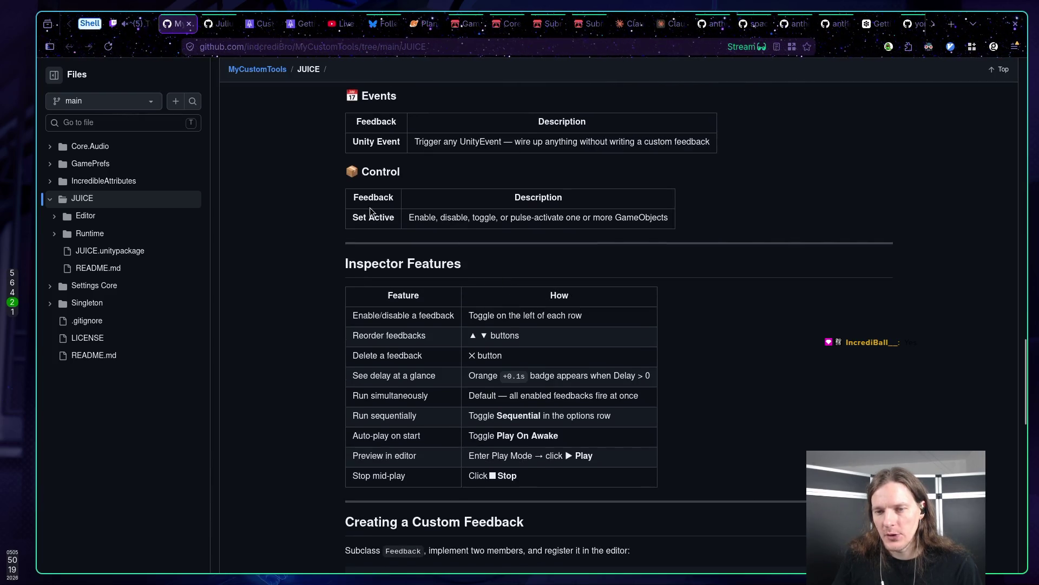
{"action": "scroll", "coordinate": [484, 252], "scroll_direction": "up", "scroll_amount": 12}
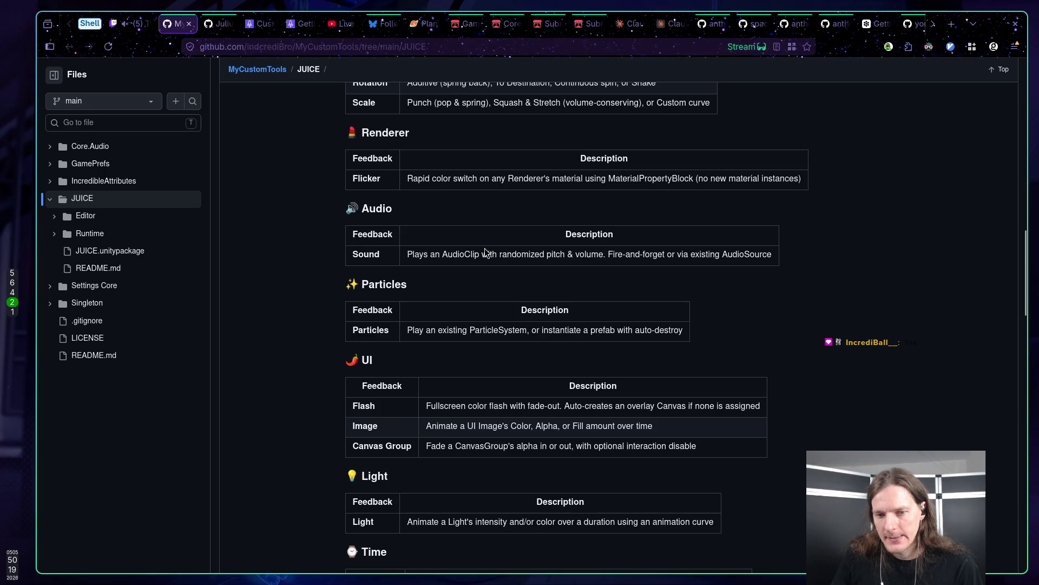
{"action": "scroll", "coordinate": [485, 251], "scroll_direction": "up", "scroll_amount": 11}
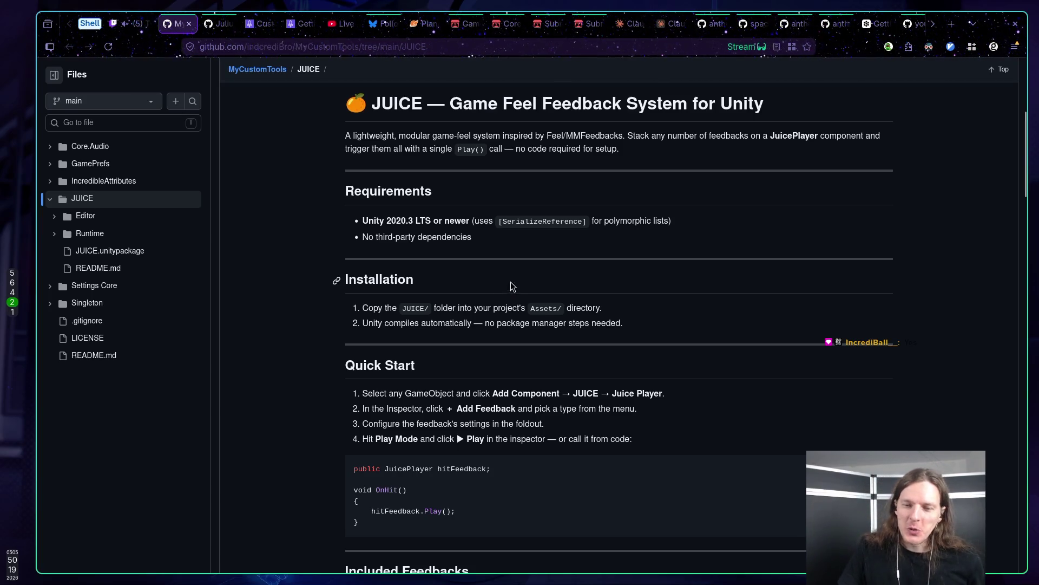
{"action": "scroll", "coordinate": [513, 284], "scroll_direction": "up", "scroll_amount": 5}
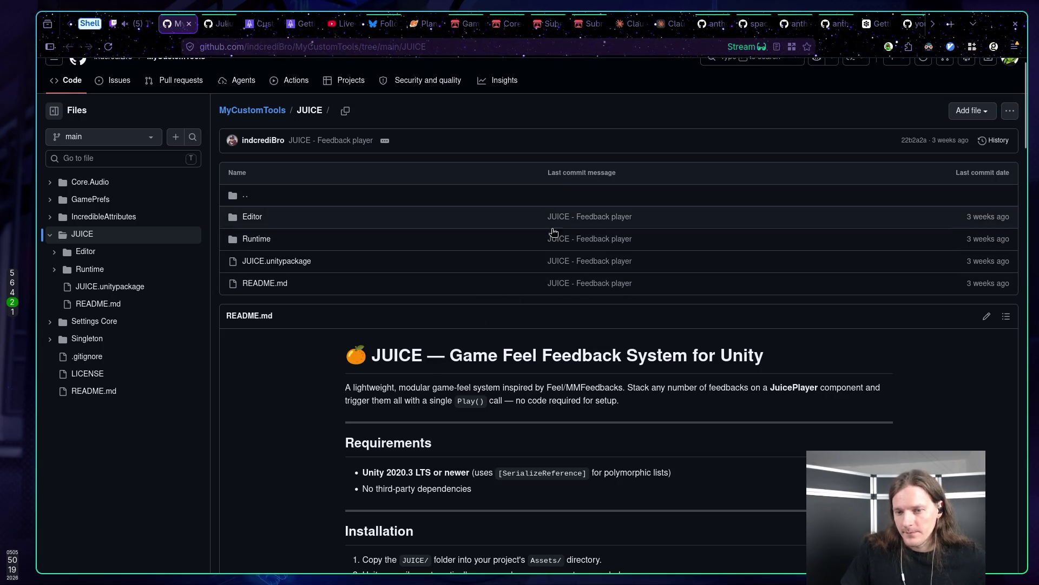
{"action": "scroll", "coordinate": [583, 301], "scroll_direction": "up", "scroll_amount": 1}
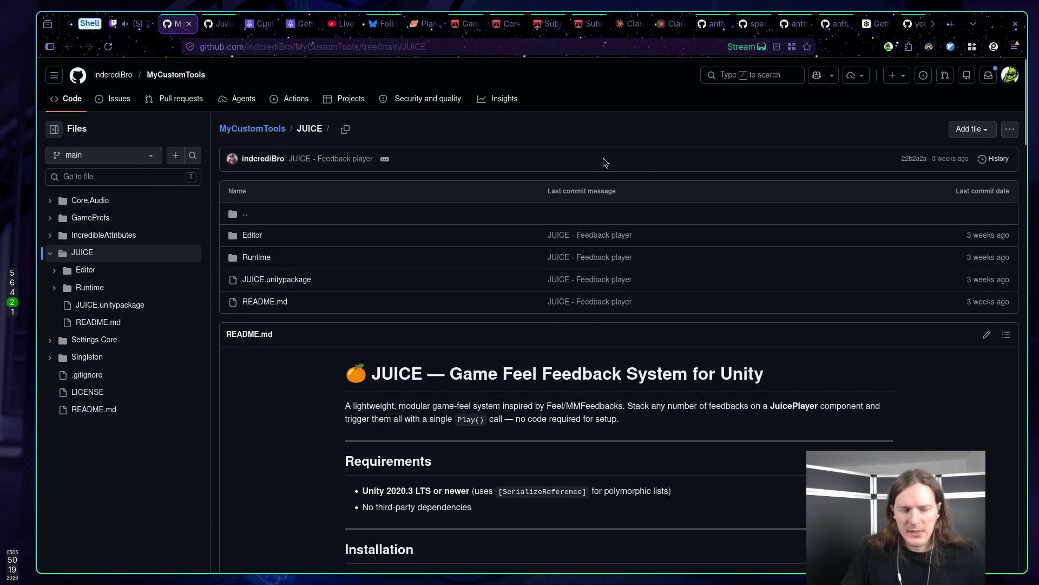
{"action": "left_click", "coordinate": [630, 25]}
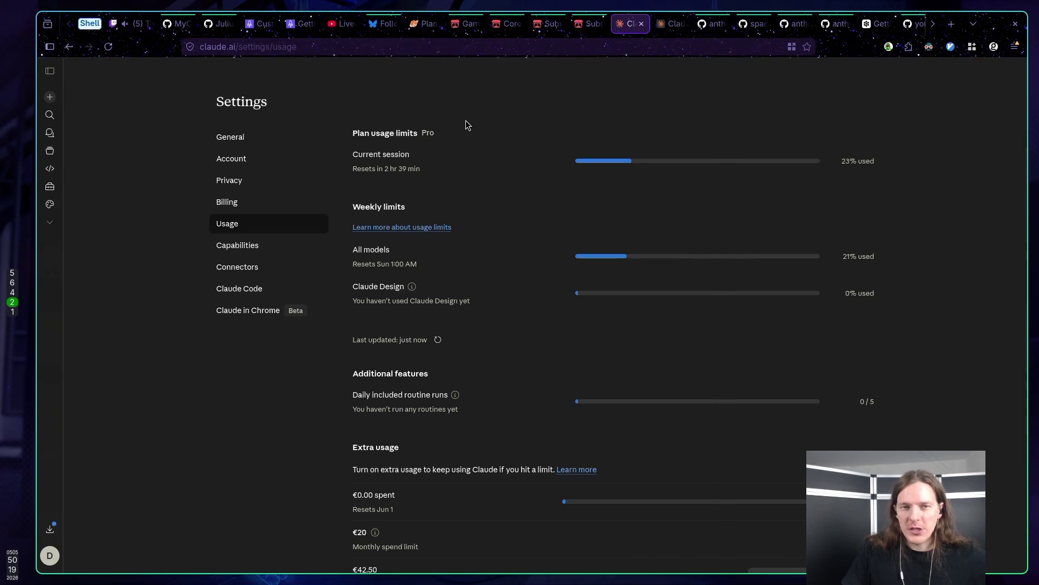
Return to workspace 1 where Claude Code is diagnosing the missing bird texture.
{"action": "key", "text": "super+1"}
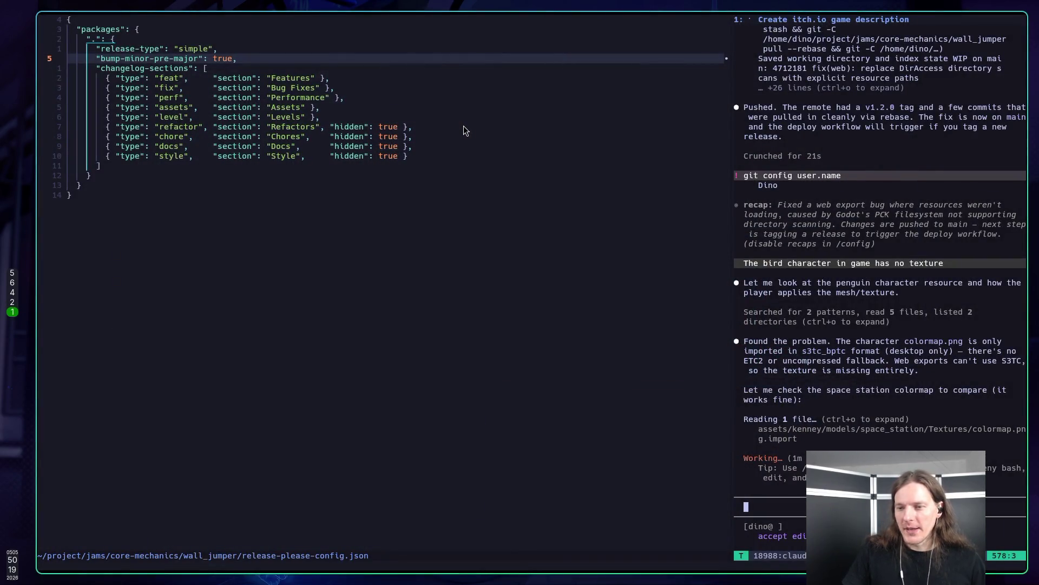